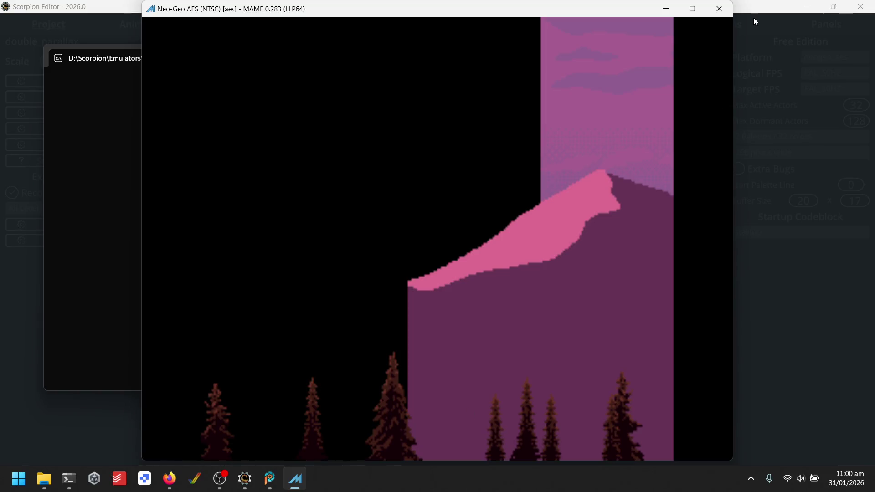
- Close MAME and its console, dismiss the compile message, and open the double_parallax folder
click(717, 9)
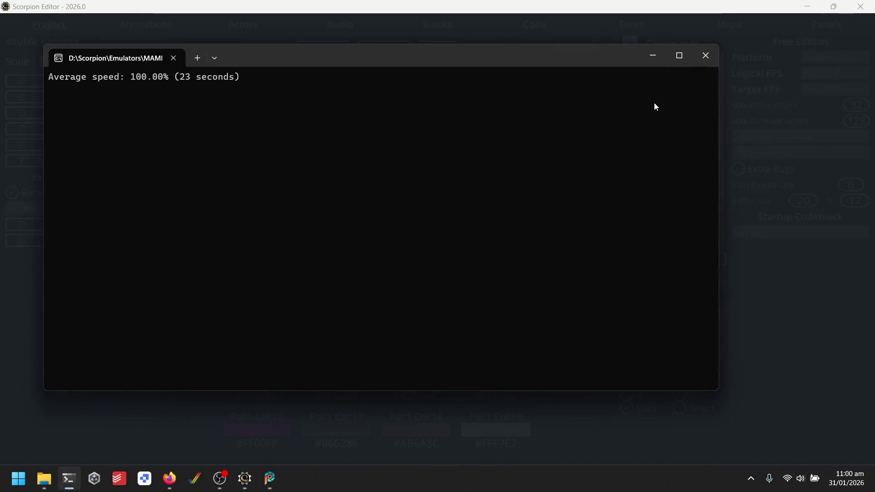
click(706, 57)
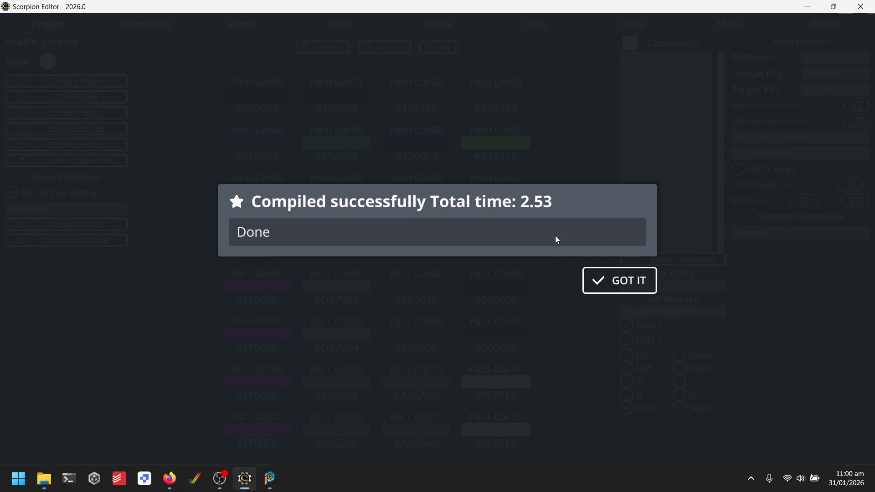
click(645, 279)
click(50, 99)
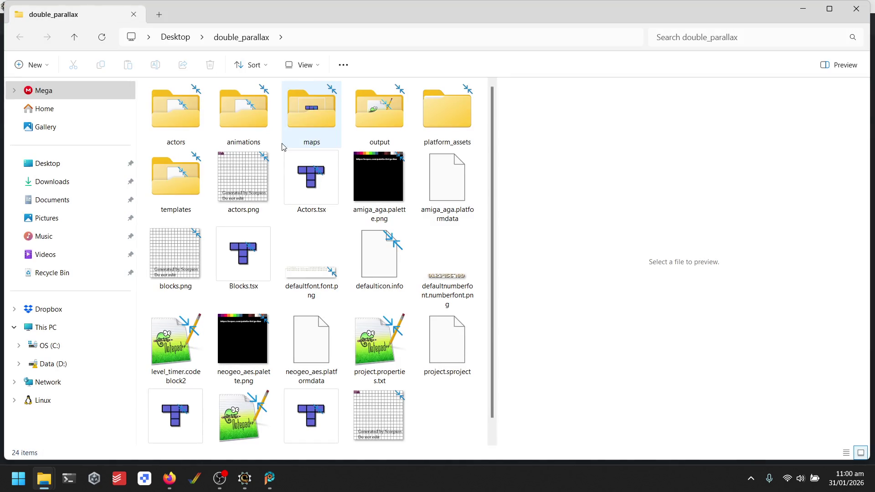
- Copy the animations folder into platform_assets\neogeo
mouse_move(283, 145)
click(250, 112)
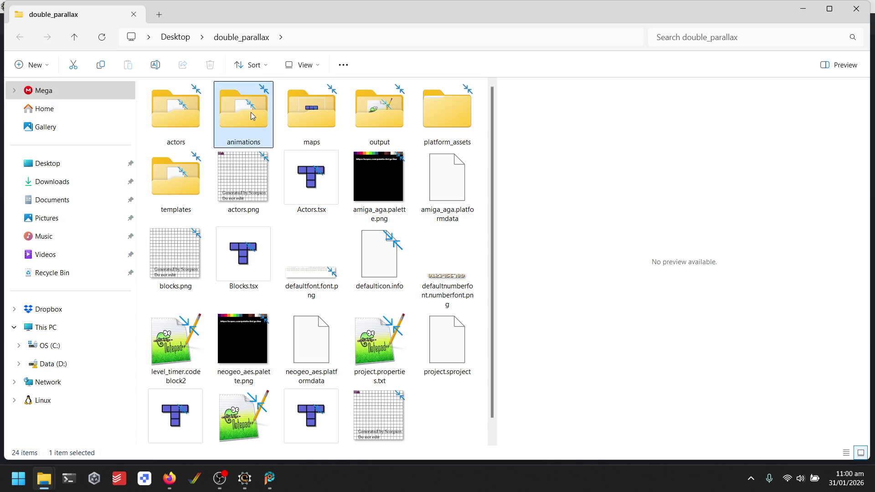
key(ctrl+shift+6)
click(334, 132)
click(384, 117)
click(260, 37)
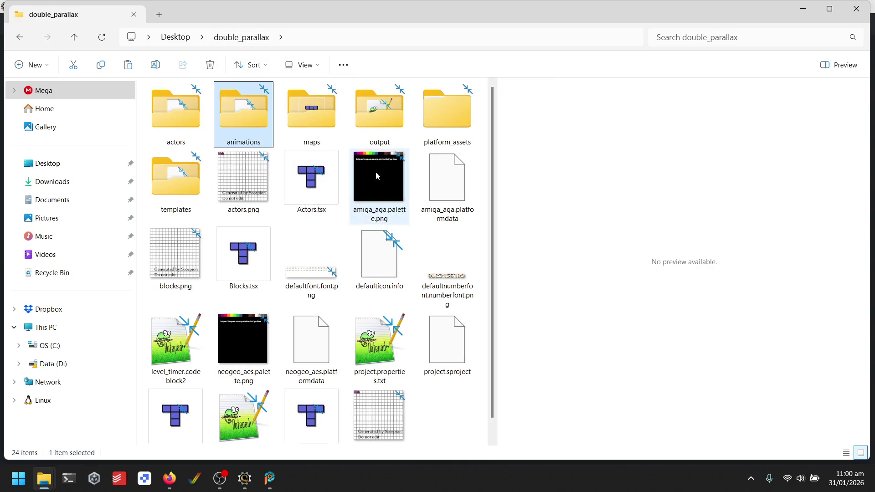
double_click(466, 115)
double_click(185, 172)
key(ctrl+v)
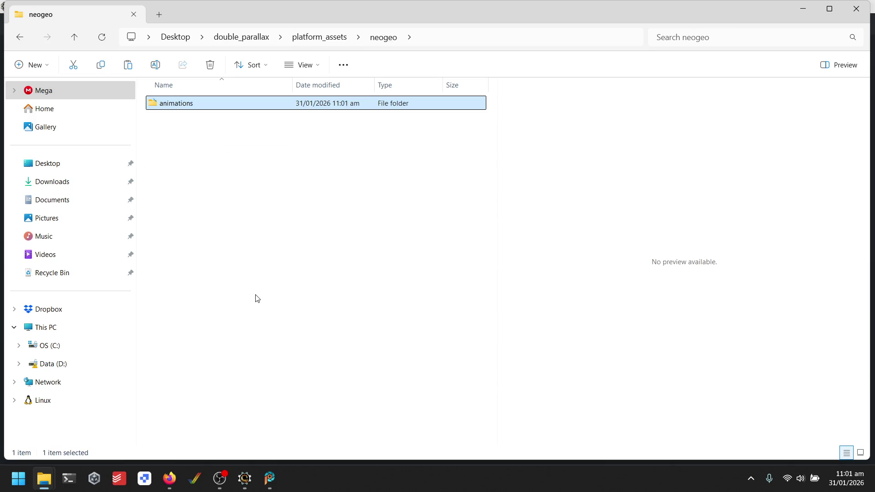
- Delete the two .animstrip files from the copy, leaving bg.png and mg.png
double_click(215, 104)
click(176, 114)
ctrl+click(230, 128)
key(Delete)
click(165, 104)
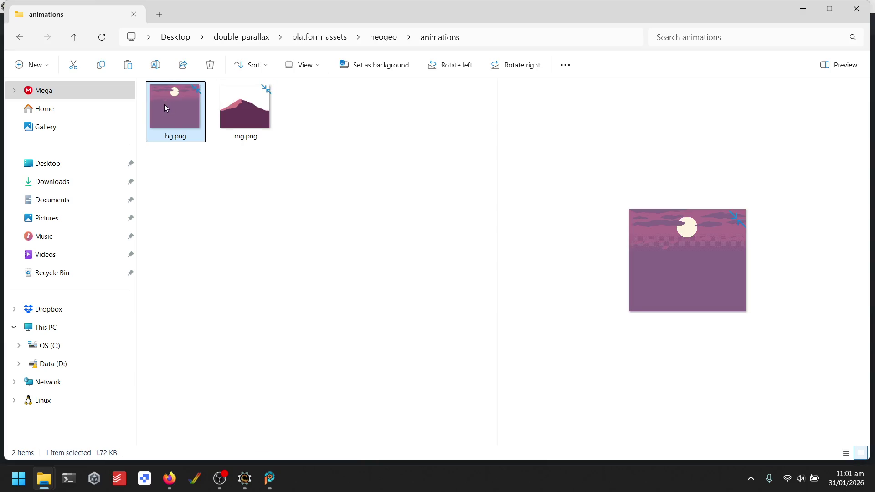
- Open bg.png and widen its canvas to 512×224, anchored top-left
key(Return)
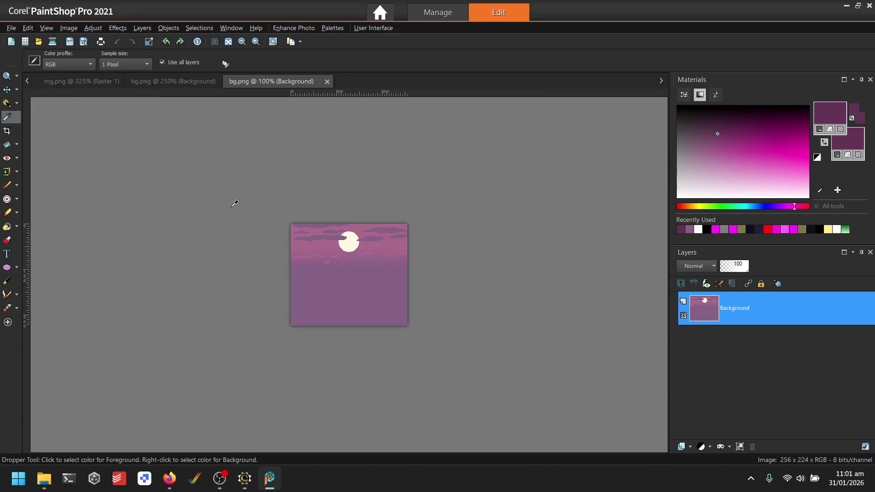
scroll(236, 200, up, 1)
click(68, 27)
click(129, 99)
text(512)
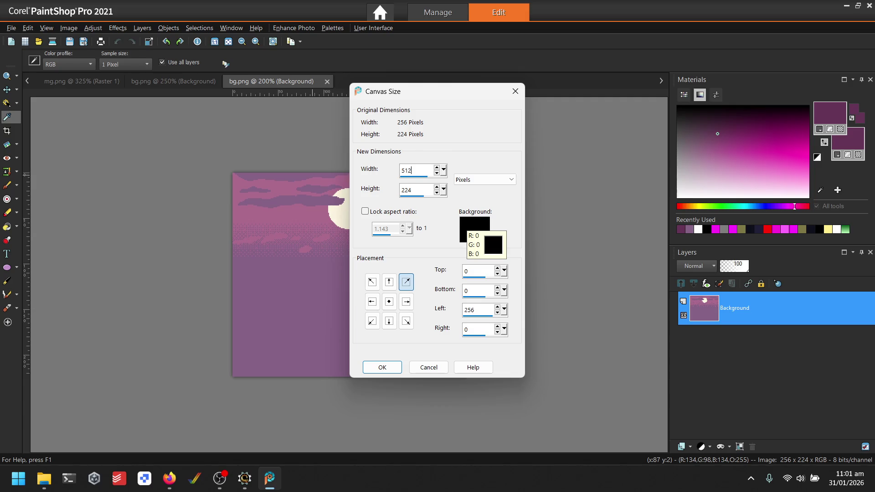
click(372, 282)
click(382, 367)
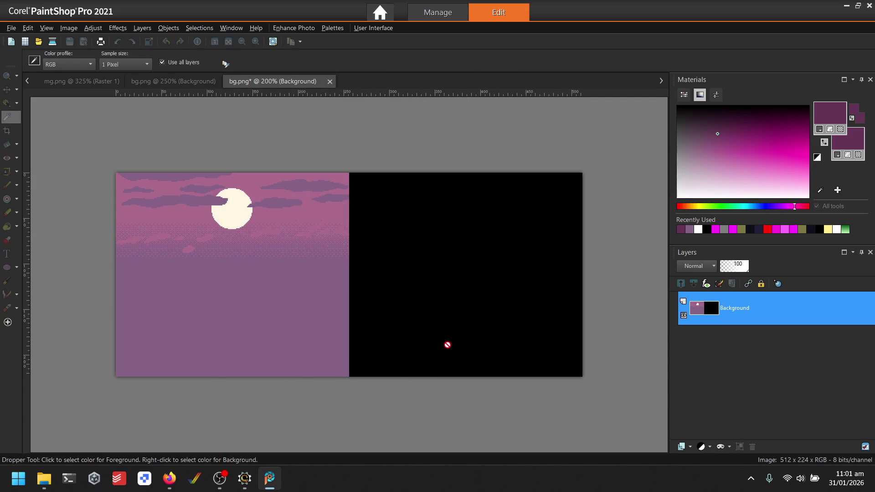
- Paste a sky copy into the black right half, deselect, save bg.png, and close the old view
key(ctrl+e)
click(467, 294)
drag(467, 293, 583, 275)
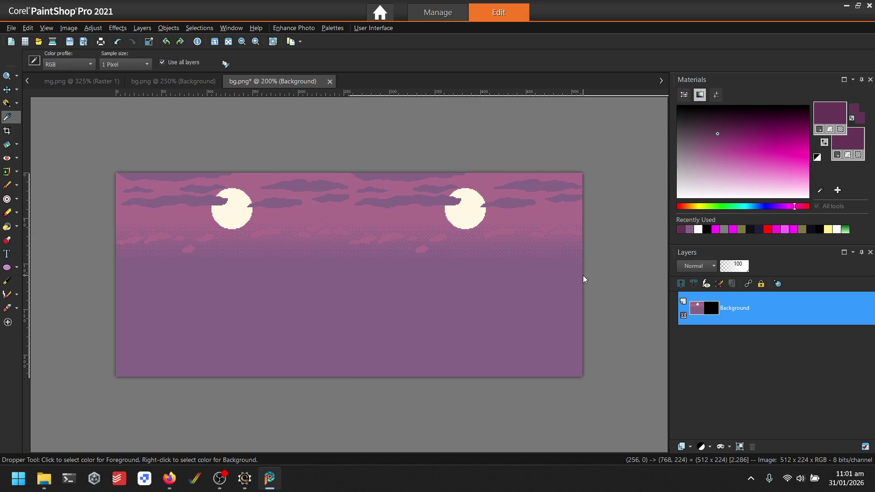
click(583, 274)
click(199, 28)
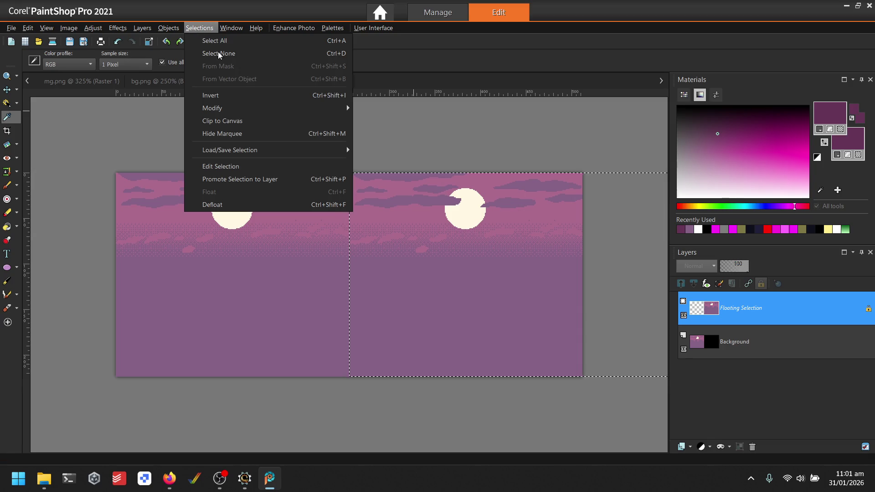
click(240, 55)
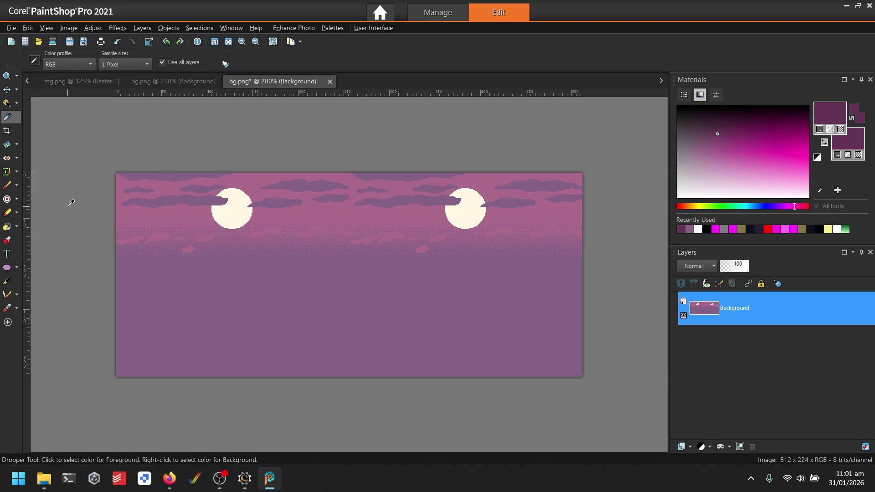
key(ctrl+s)
click(173, 81)
click(226, 81)
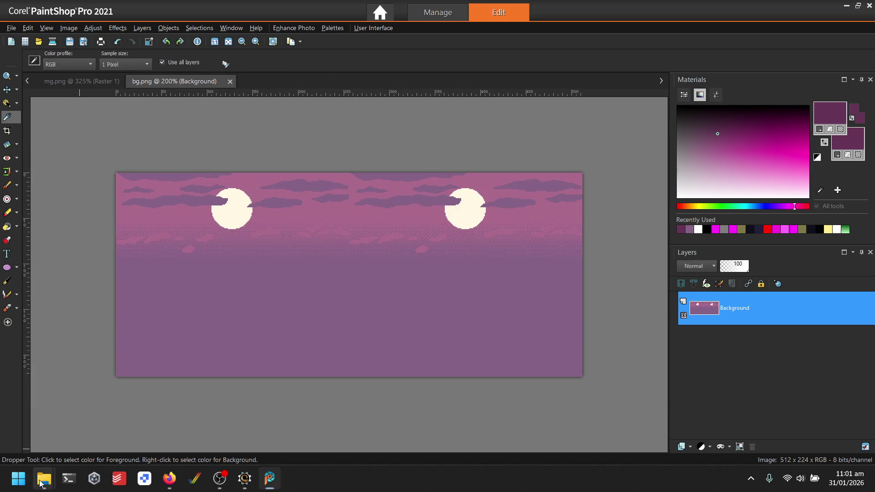
- Open mg.png and widen its canvas to 512×224 with the mountain kept left
mouse_move(41, 483)
click(174, 392)
click(257, 105)
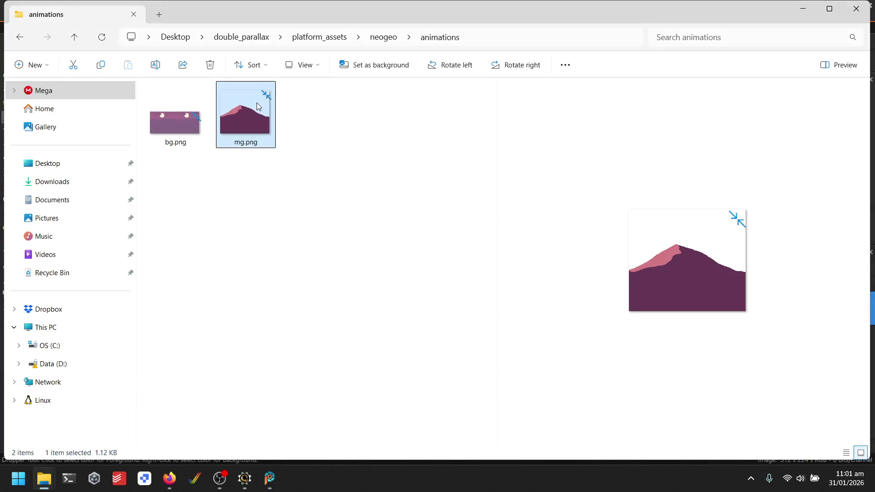
double_click(256, 104)
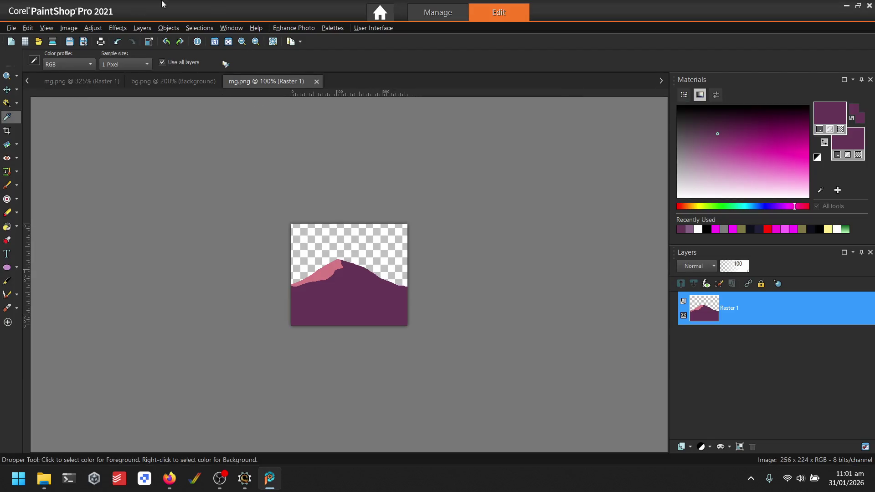
click(68, 28)
click(105, 91)
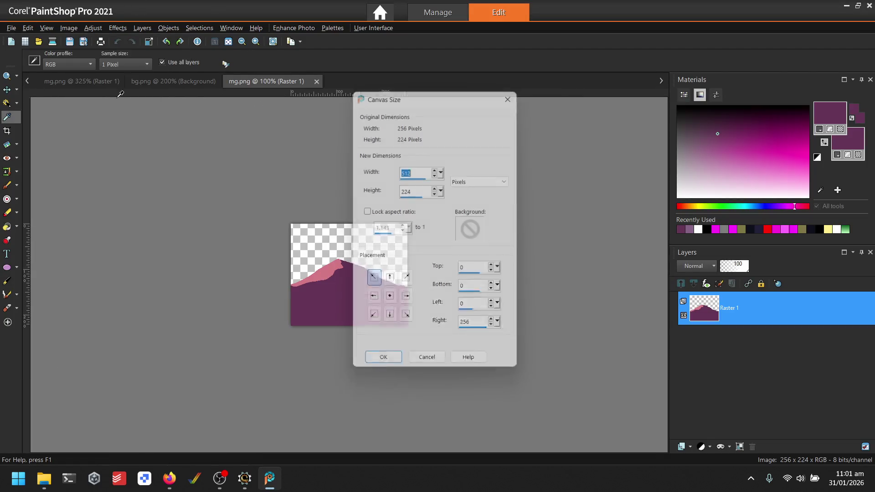
click(383, 366)
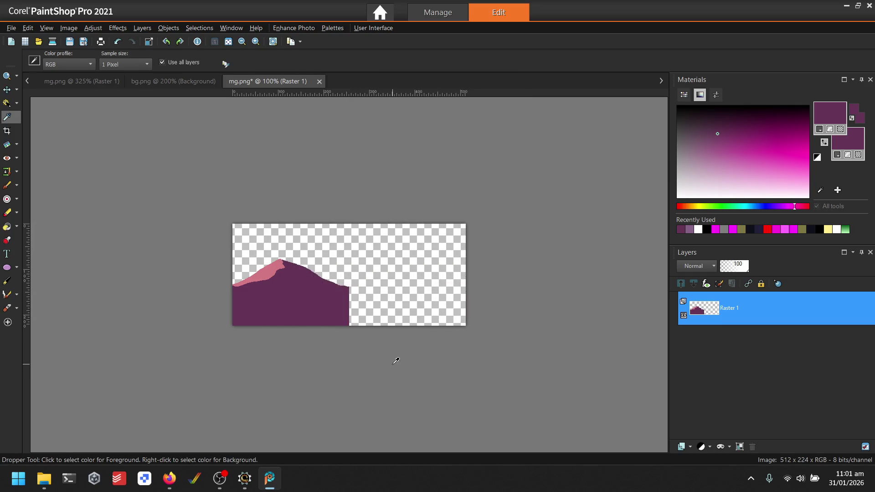
- Paste a mountain copy into the right half, nudge it into alignment, deselect, and save mg.png
key(ctrl+e)
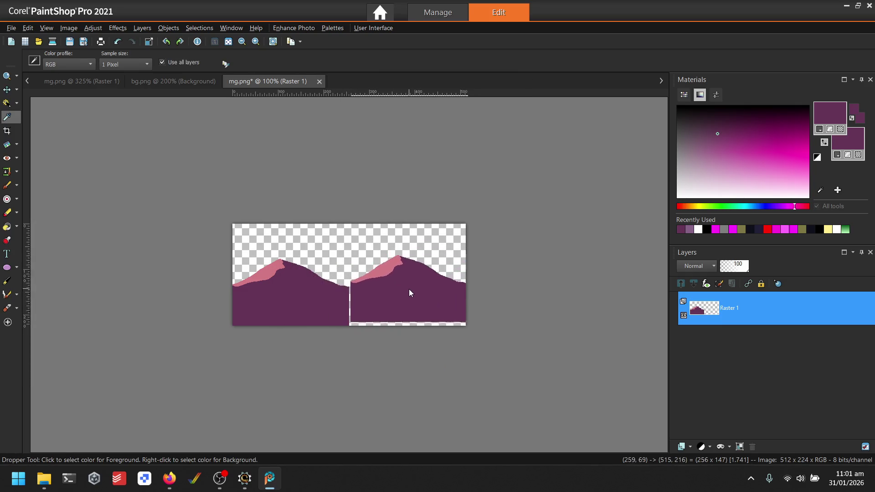
click(407, 296)
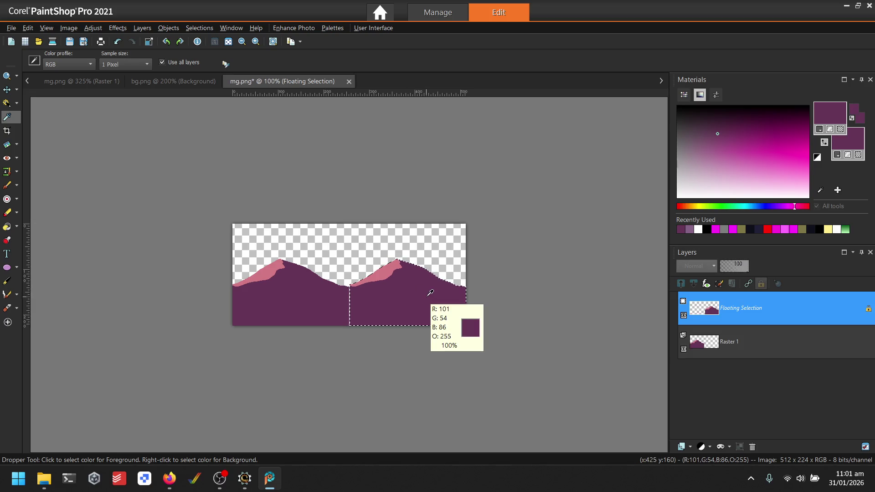
scroll(388, 286, up, 3)
key(ctrl+w)
key(m)
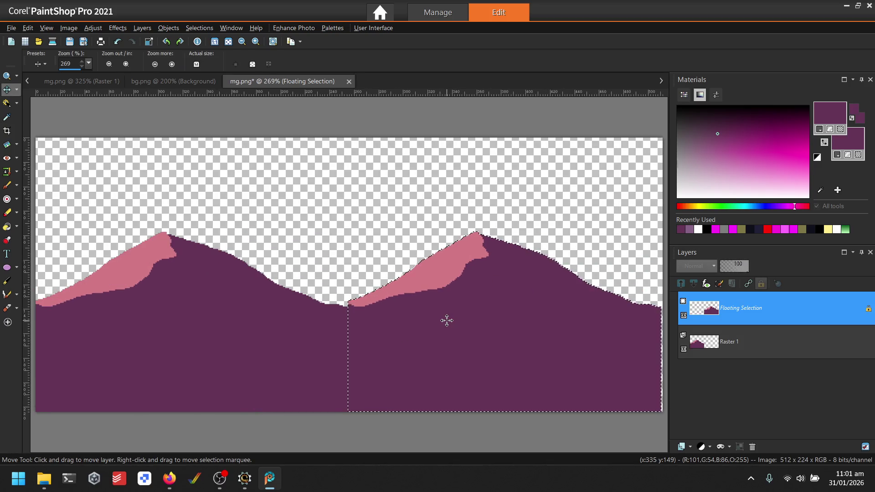
key(Right)
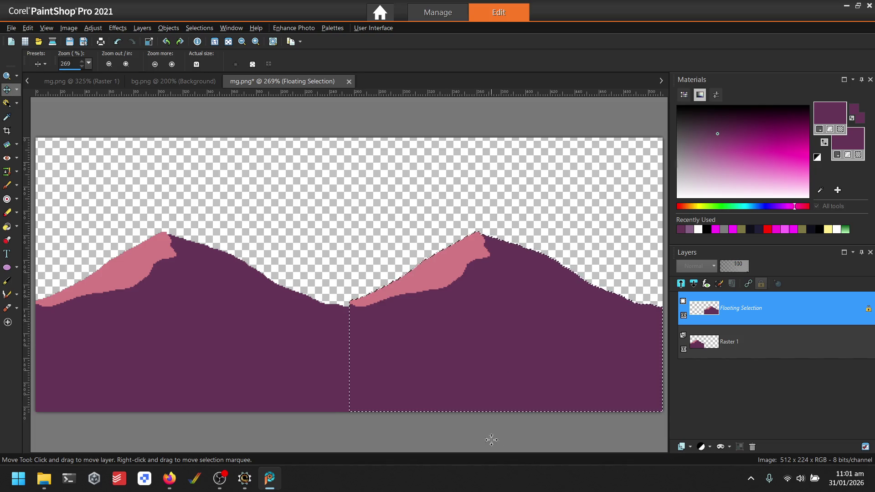
click(199, 28)
click(214, 53)
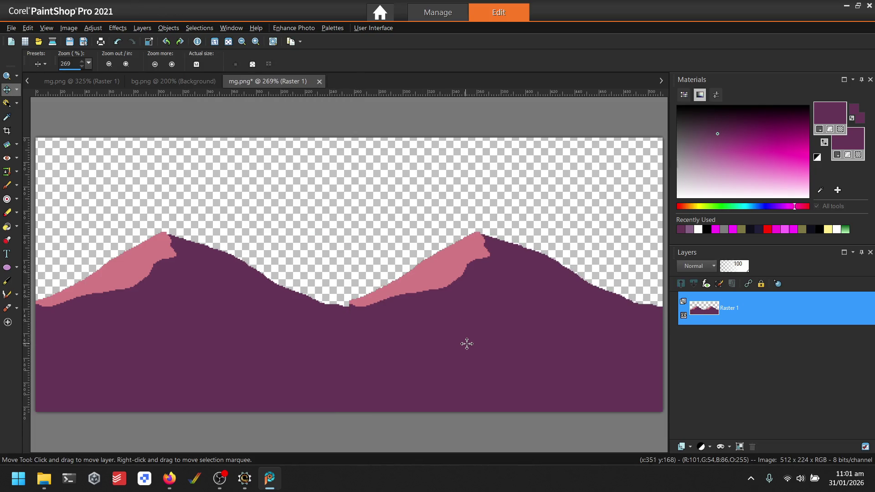
key(minus)
key(ctrl+s)
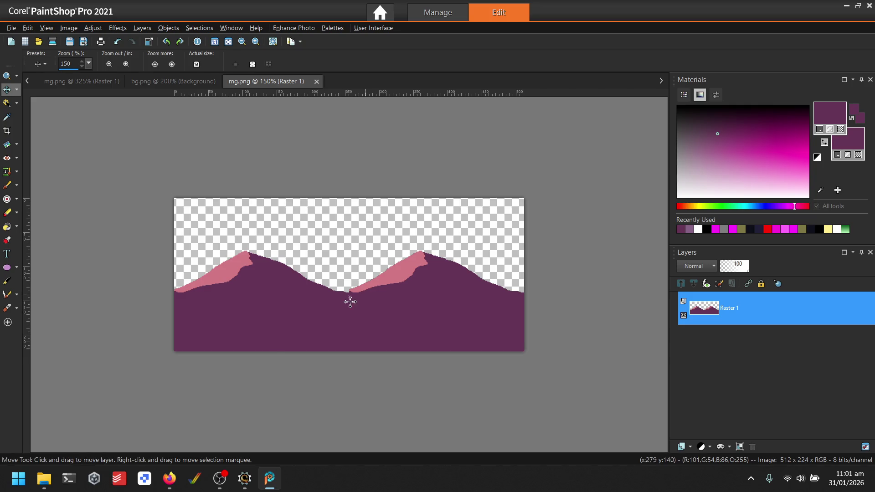
click(245, 478)
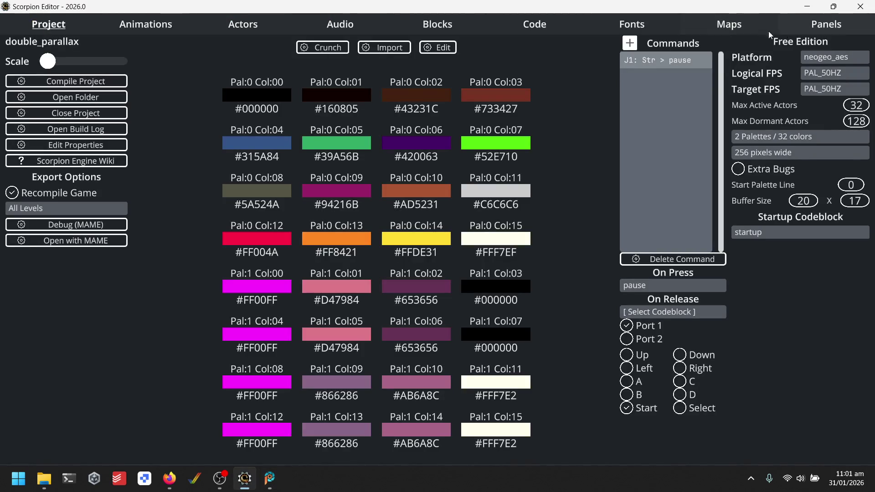
- Compile double_parallax, run it in MAME as Neo-Geo to watch the parallax, then close MAME
click(748, 29)
click(42, 23)
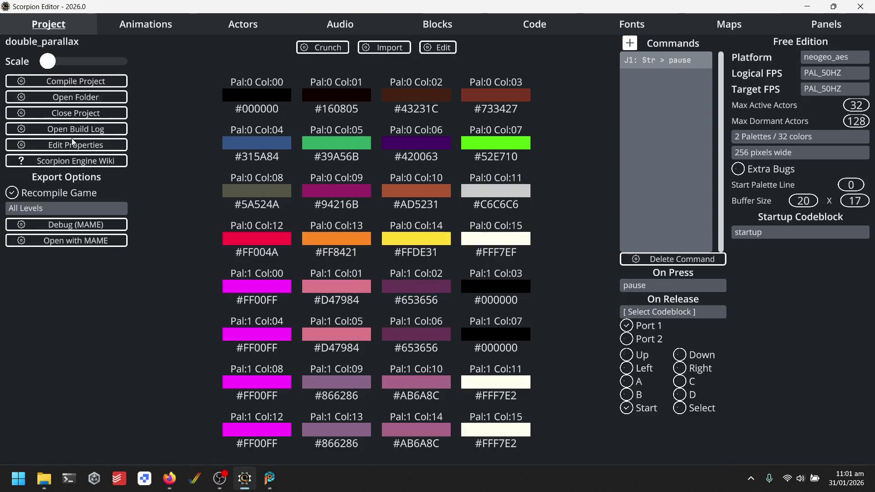
click(69, 240)
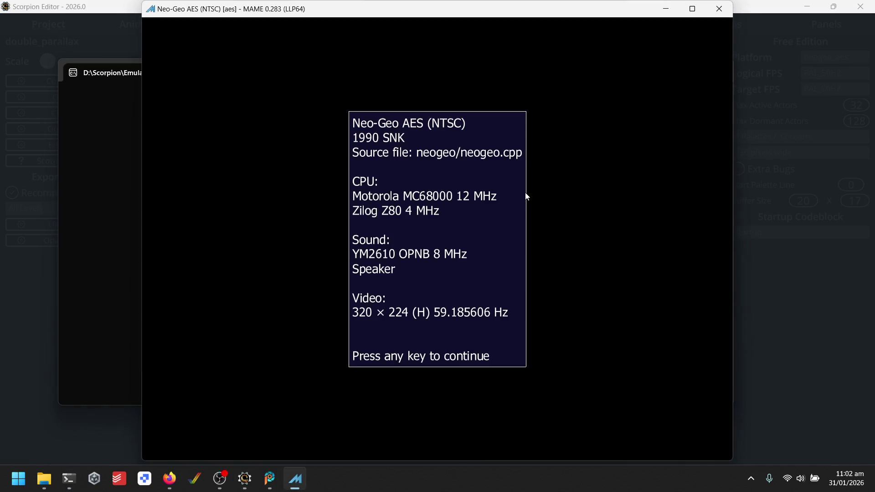
key(Return)
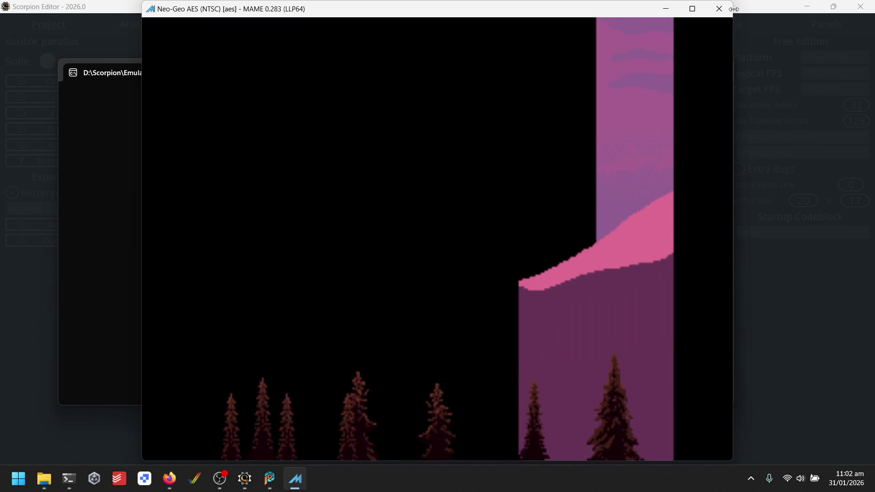
click(719, 9)
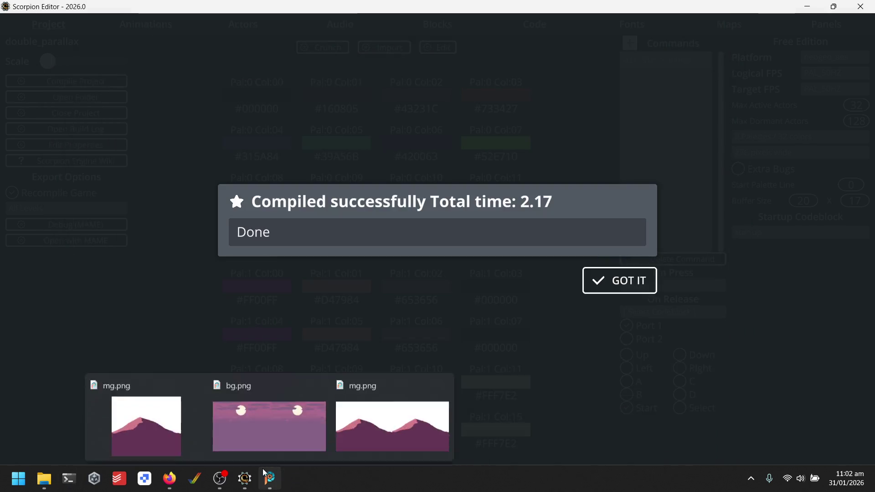
- Close the open bg.png and mg.png views in PaintShop Pro
click(266, 454)
click(316, 82)
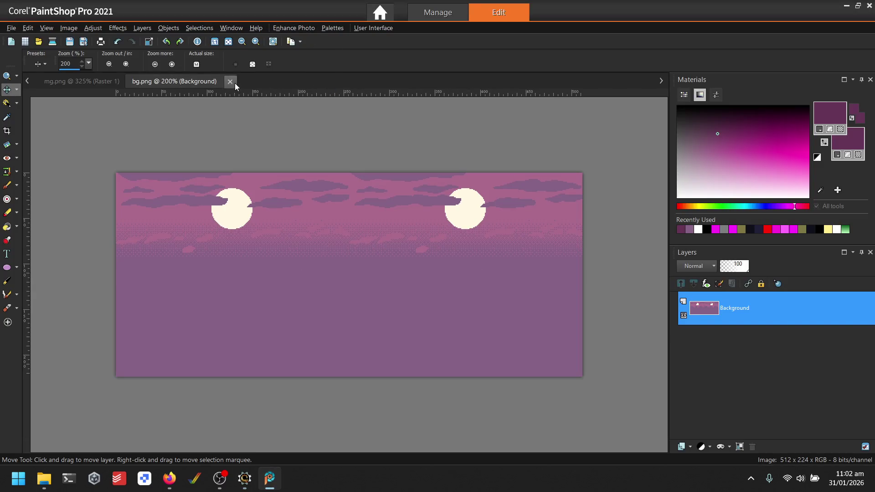
click(229, 82)
click(132, 81)
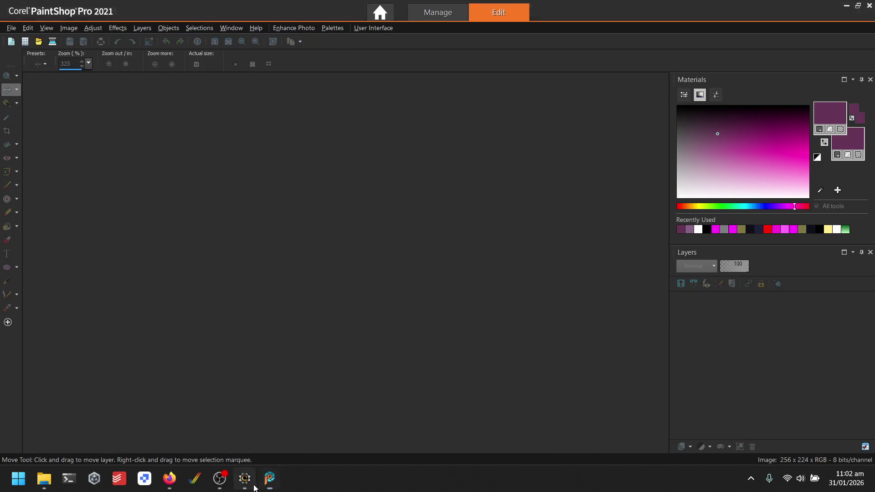
- Dismiss the compile message, review a_bg and a_mg, and bring up the neogeo animations folder
click(244, 479)
click(586, 282)
click(146, 24)
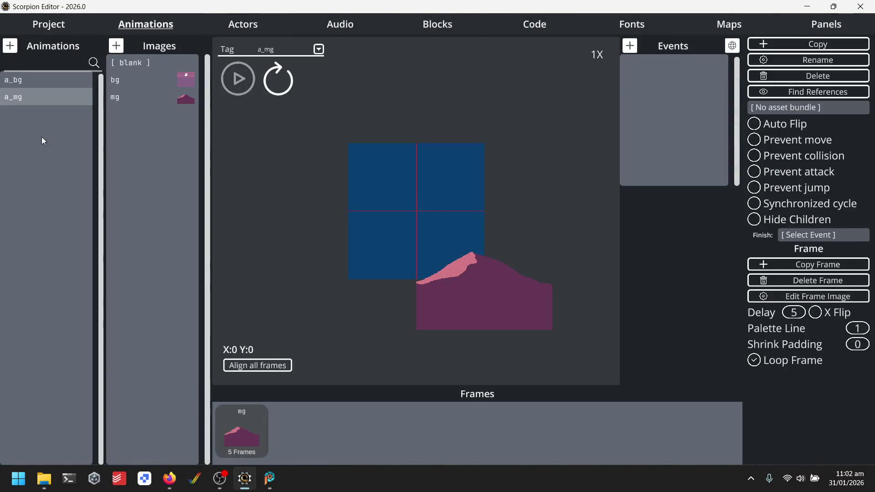
click(63, 28)
click(130, 32)
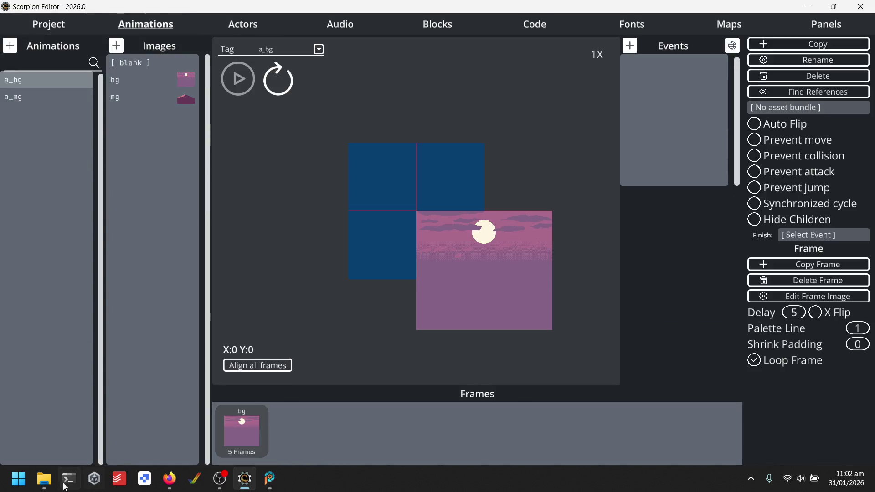
mouse_move(44, 478)
click(194, 405)
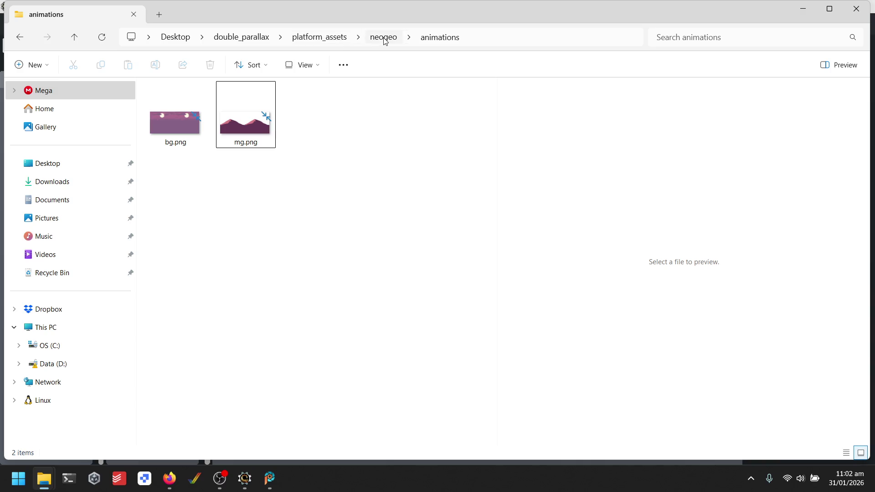
- Open the project's animations folder and compare the a_mg and a_bg animations in the editor
click(241, 37)
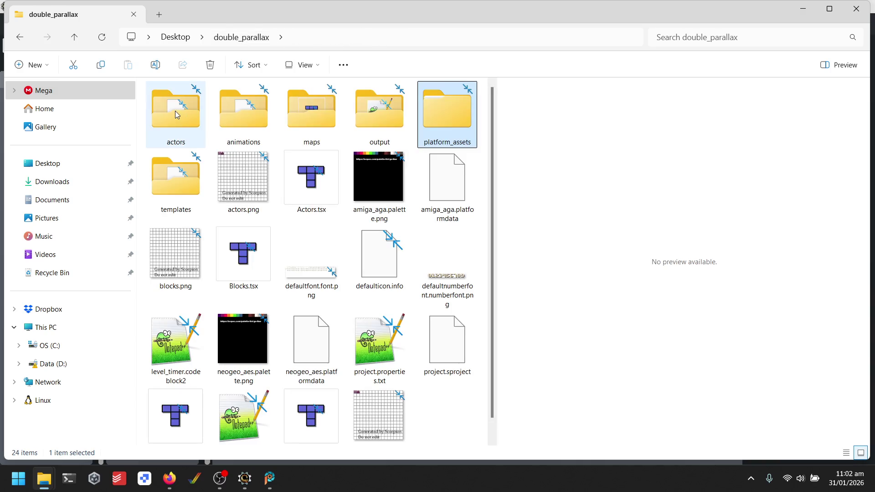
double_click(250, 121)
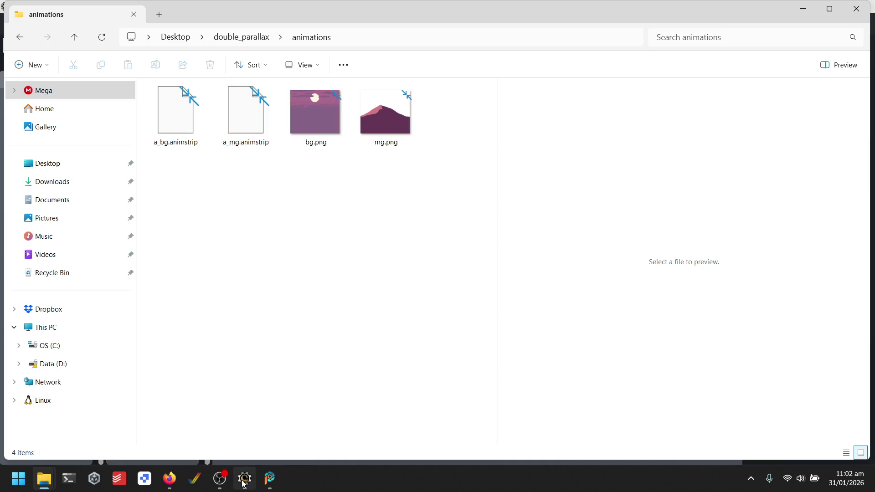
click(244, 478)
click(16, 97)
click(16, 80)
key(alt+Tab)
- Copy a_bg.animstrip and a_mg.animstrip into platform_assets\neogeo\animations
click(248, 121)
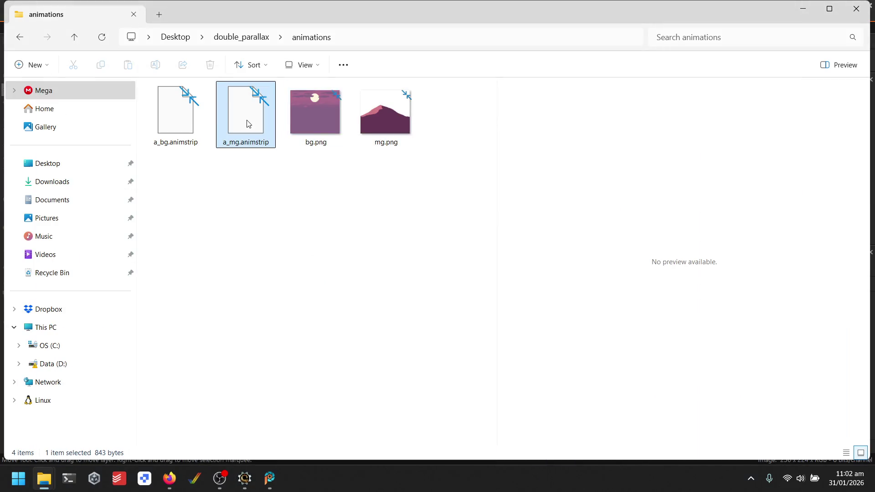
ctrl+click(168, 117)
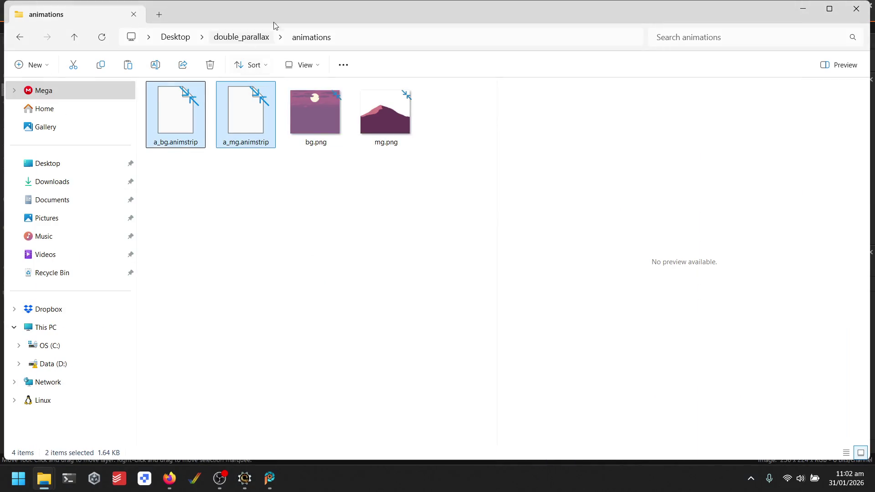
click(246, 41)
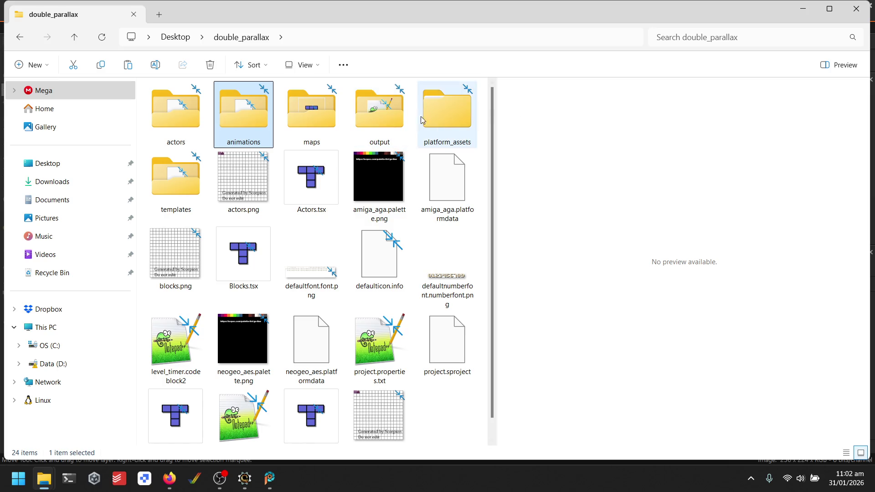
double_click(441, 120)
double_click(214, 171)
click(185, 105)
double_click(186, 106)
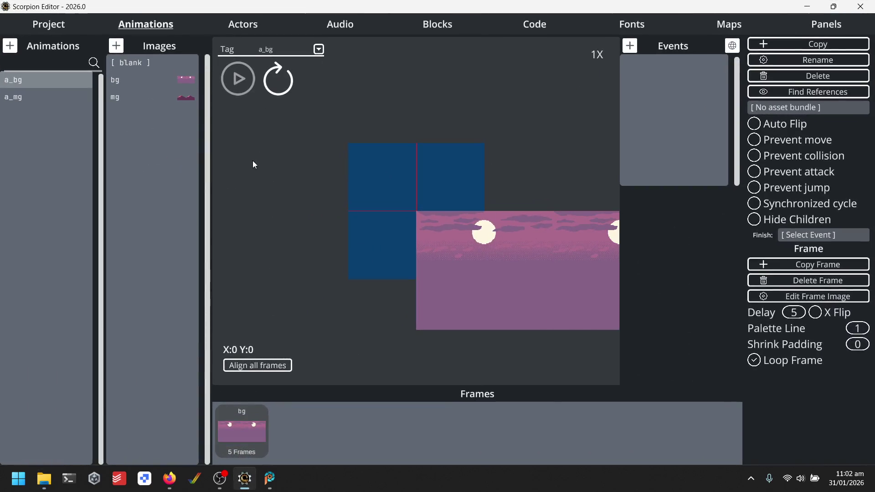
- Recompile and run the widened sky and mountain scene in MAME, then close the emulator
click(48, 27)
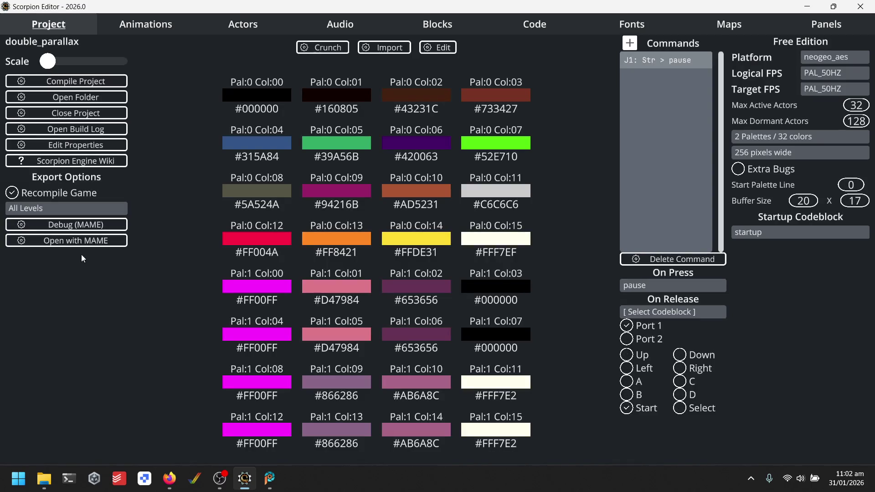
click(91, 245)
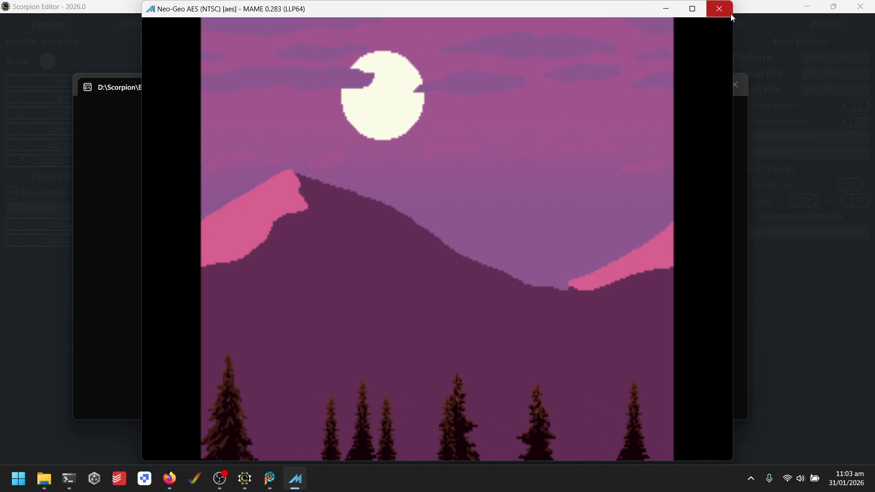
click(730, 16)
click(610, 288)
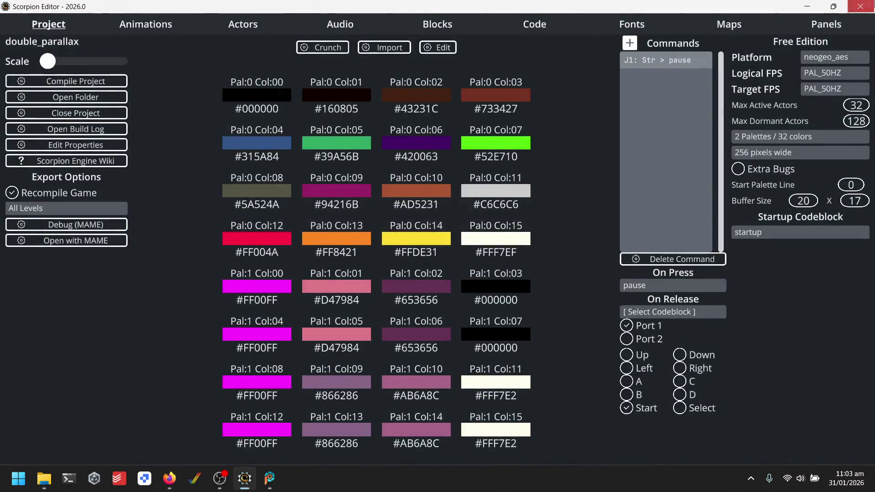
- Go to Desktop > Projects > scorpion-editor-demos > Editor and launch Scorpion Editor 2025.0
click(46, 472)
mouse_move(47, 467)
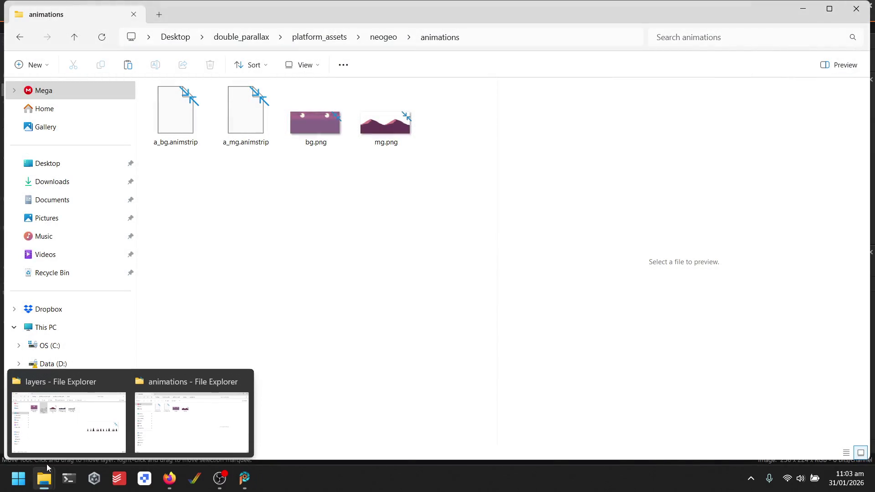
click(54, 164)
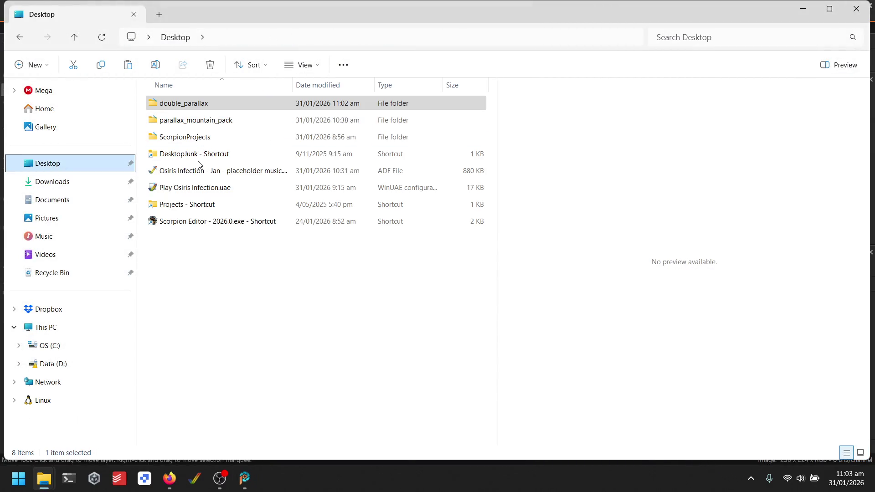
double_click(212, 205)
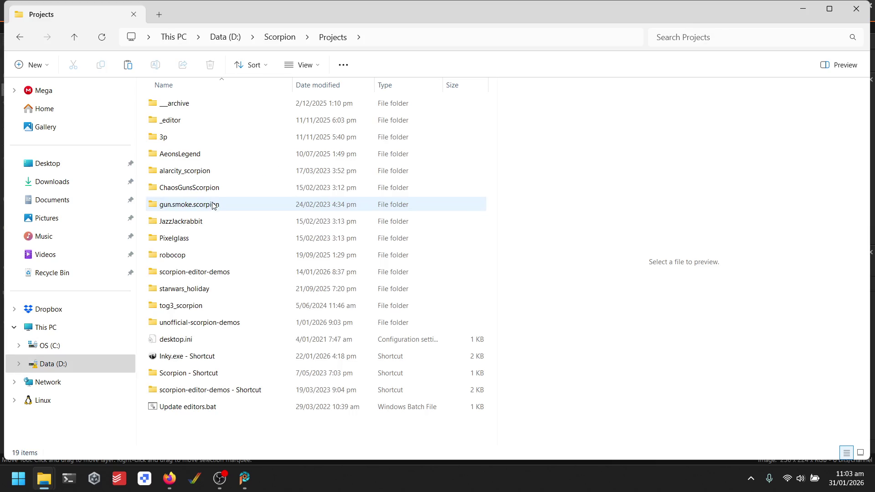
double_click(212, 273)
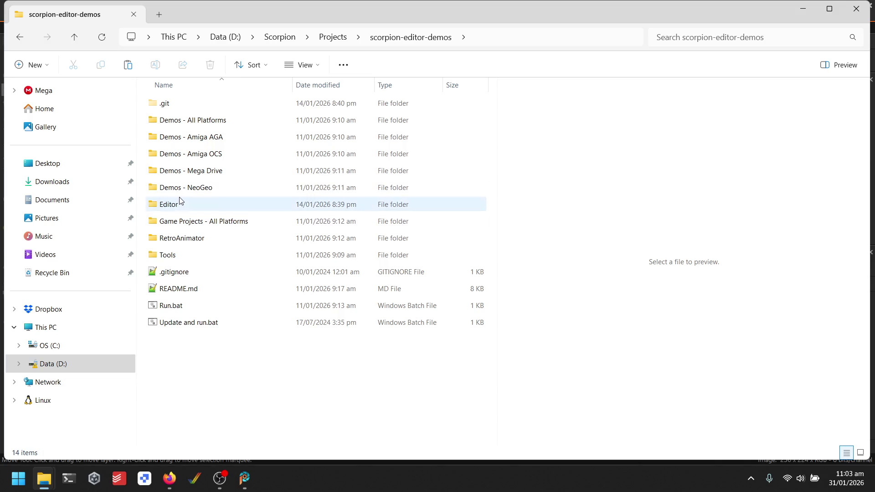
double_click(179, 202)
double_click(197, 257)
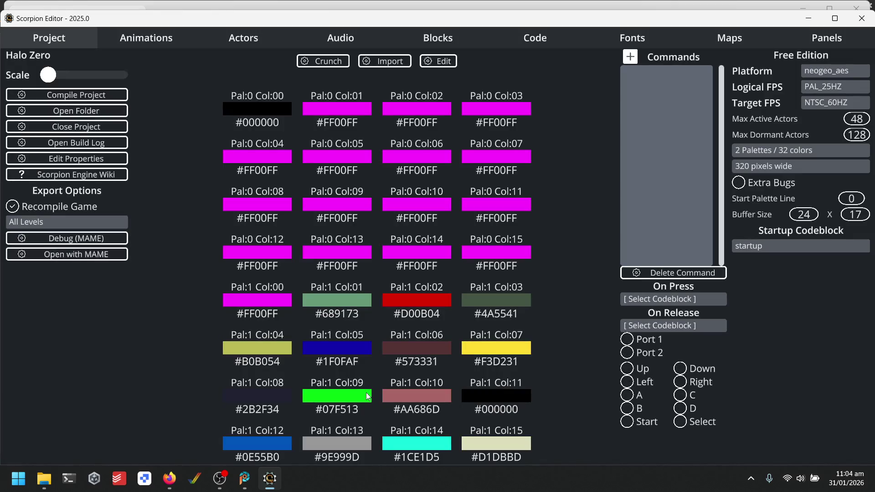
- Maximize the editor window and close the Halo Zero project
double_click(308, 23)
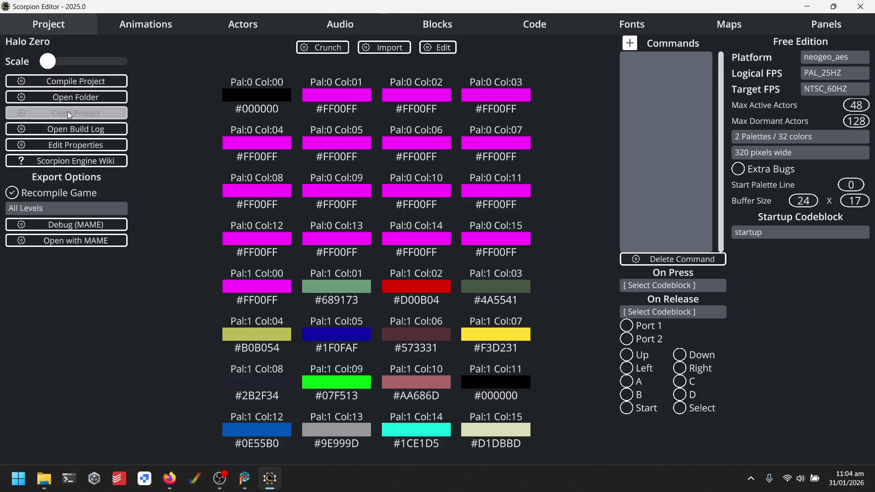
click(72, 113)
click(628, 292)
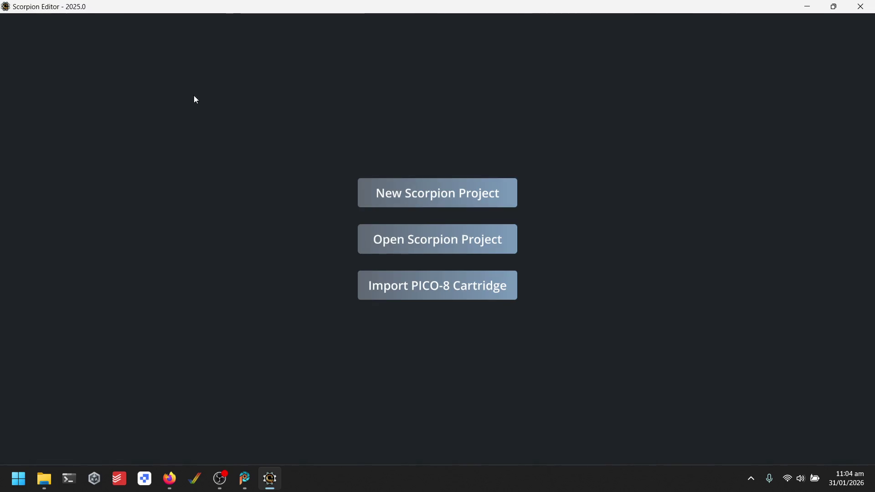
- Open project.sproject from Desktop\double_parallax and start a MAME build
click(377, 234)
click(48, 151)
double_click(160, 107)
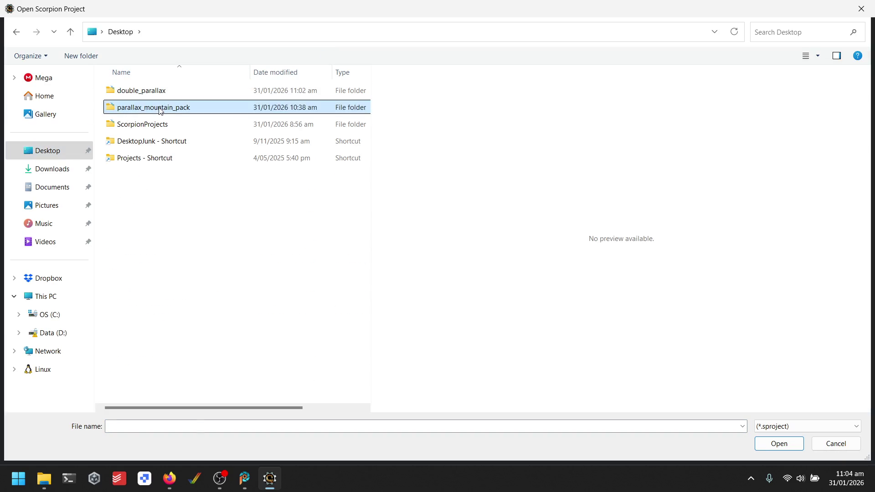
click(165, 91)
double_click(165, 91)
click(177, 32)
click(129, 36)
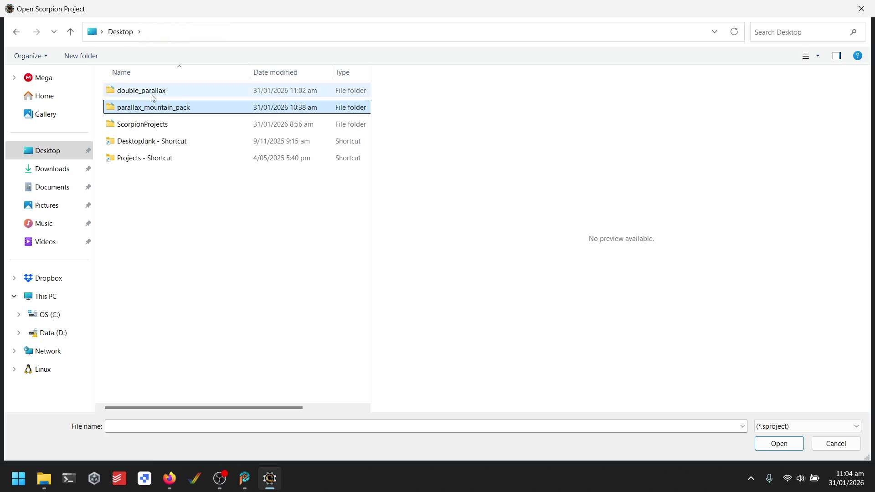
double_click(151, 91)
click(271, 183)
double_click(271, 184)
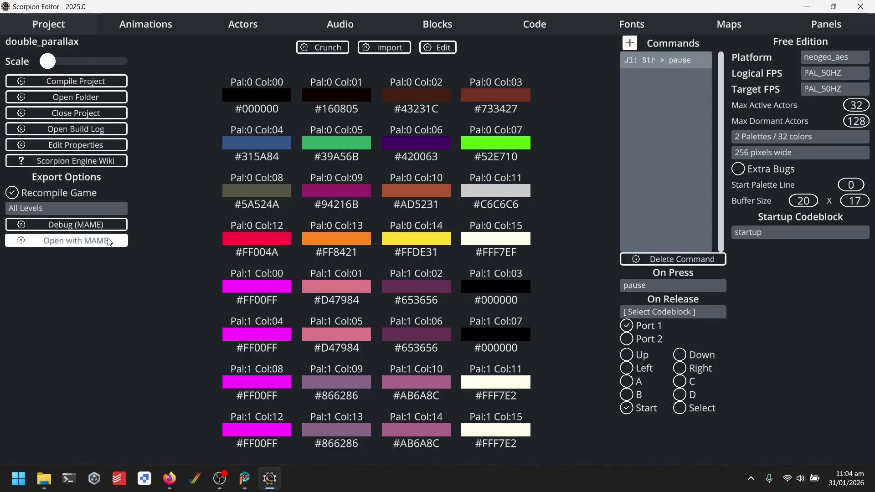
click(109, 241)
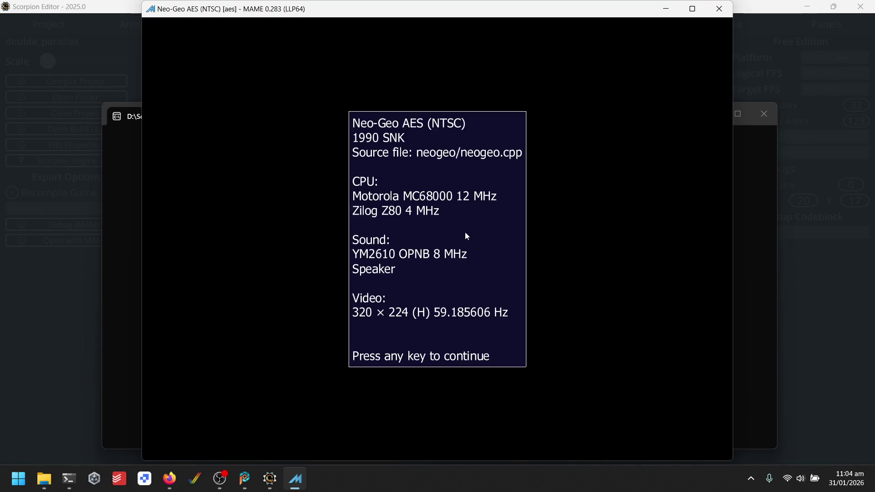
- Skip the Neo-Geo info screen, watch the mountain parallax scene, then close MAME and the compile message
key(Return)
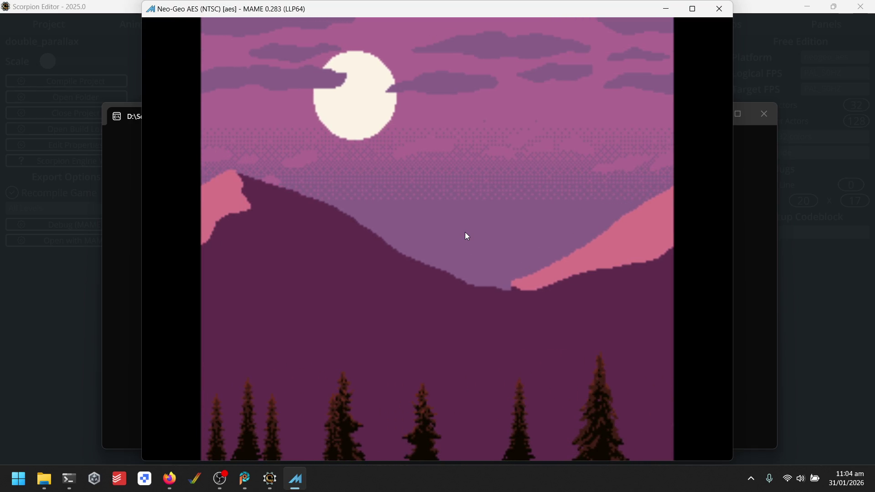
click(726, 15)
click(641, 286)
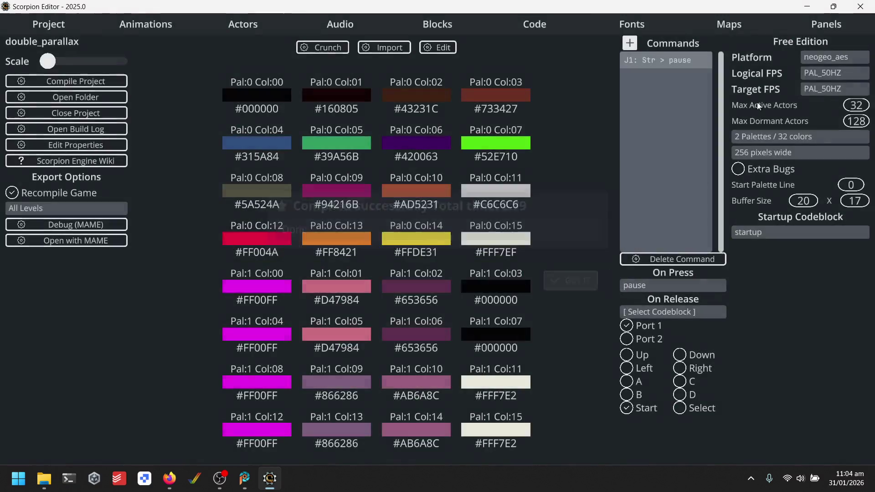
- Retarget the project to Amiga AGA and run the mountain scene in WinUAE, then quit it
click(843, 58)
click(375, 65)
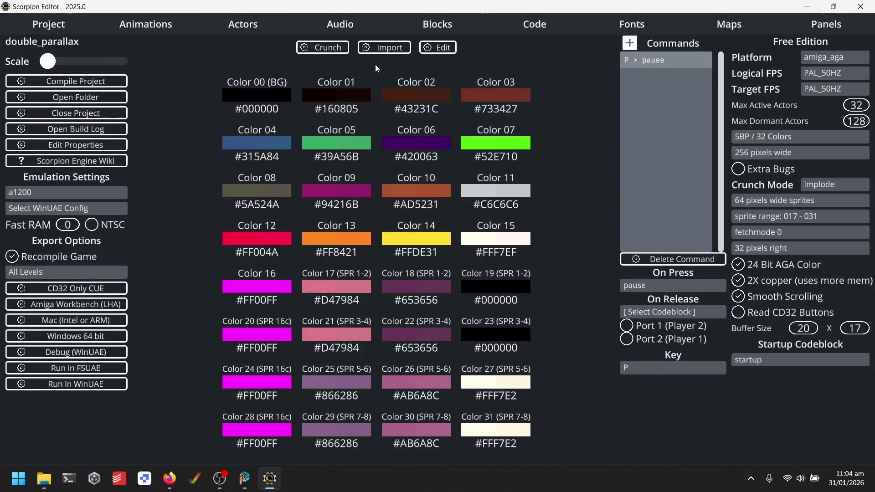
click(67, 384)
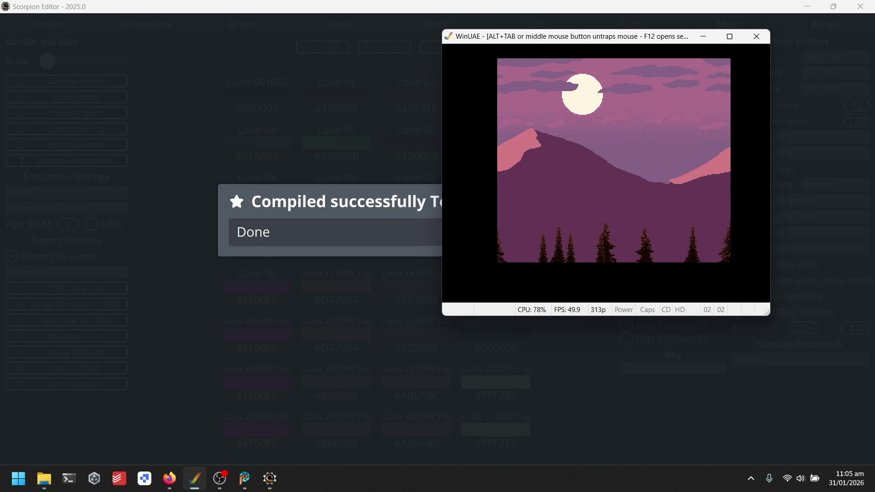
key(alt+Tab)
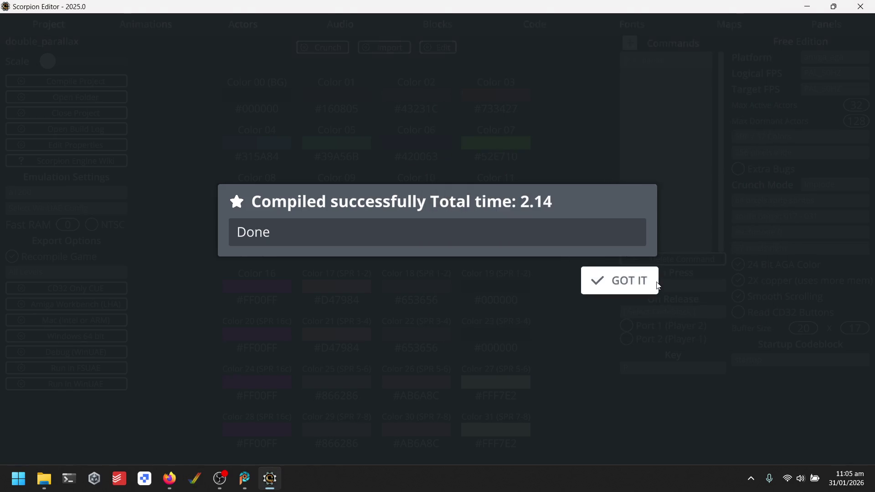
click(655, 286)
click(51, 98)
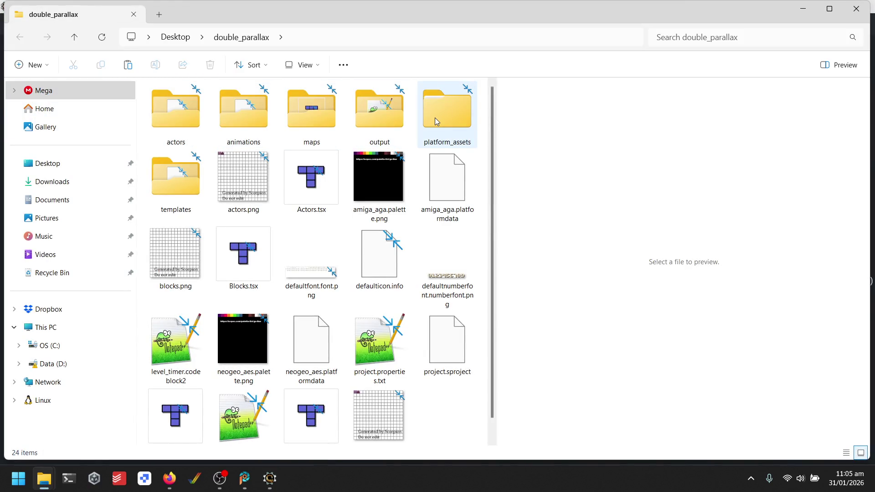
- Paste the animations and actors folders into platform_assets\amiga_all
click(217, 113)
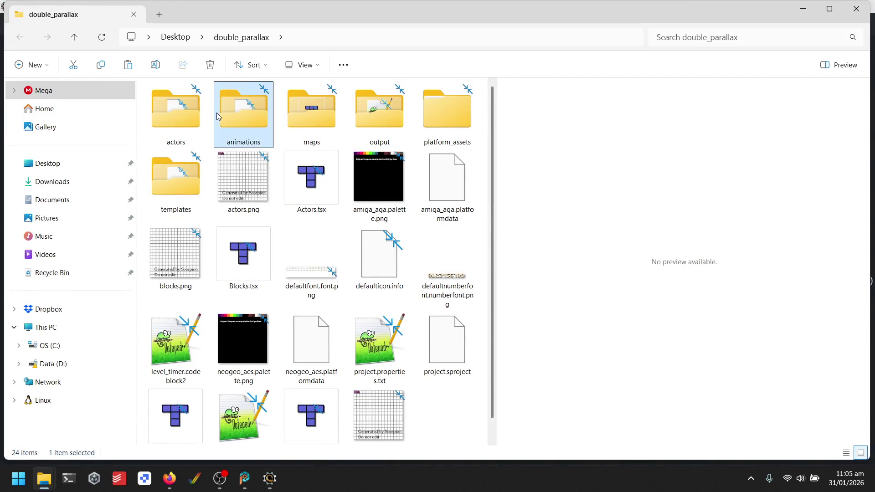
ctrl+click(184, 124)
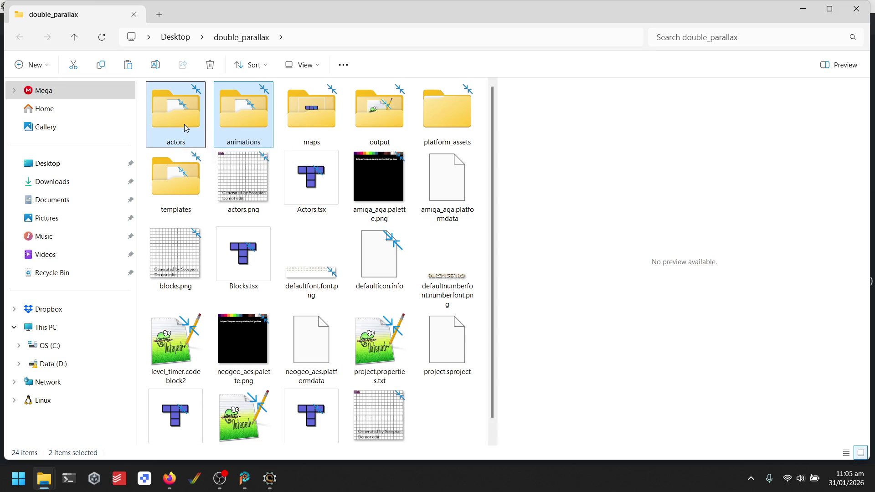
click(451, 92)
double_click(453, 92)
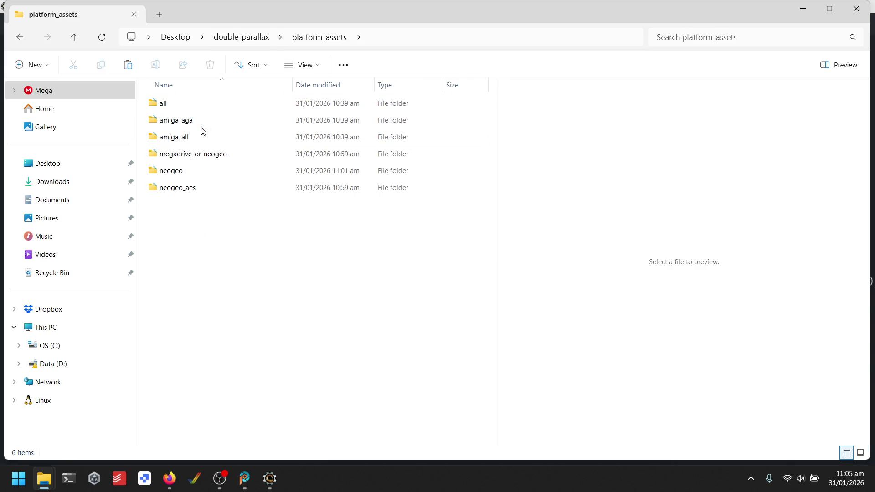
double_click(177, 137)
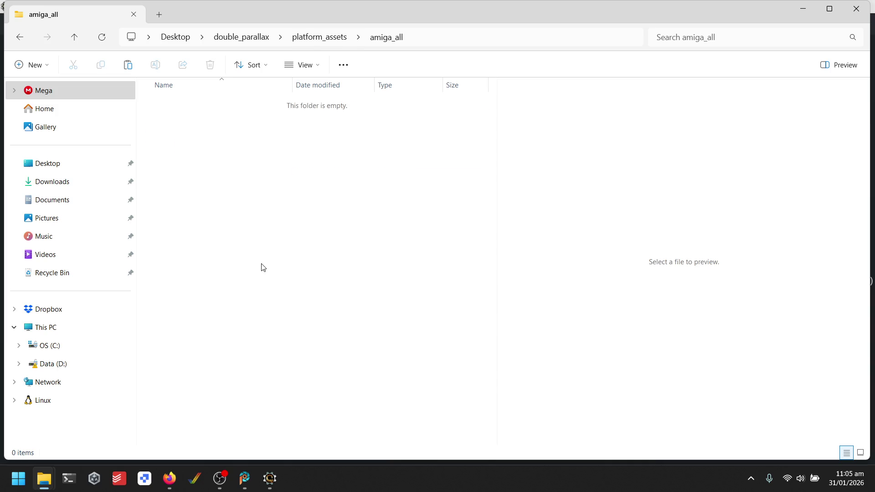
key(ctrl+v)
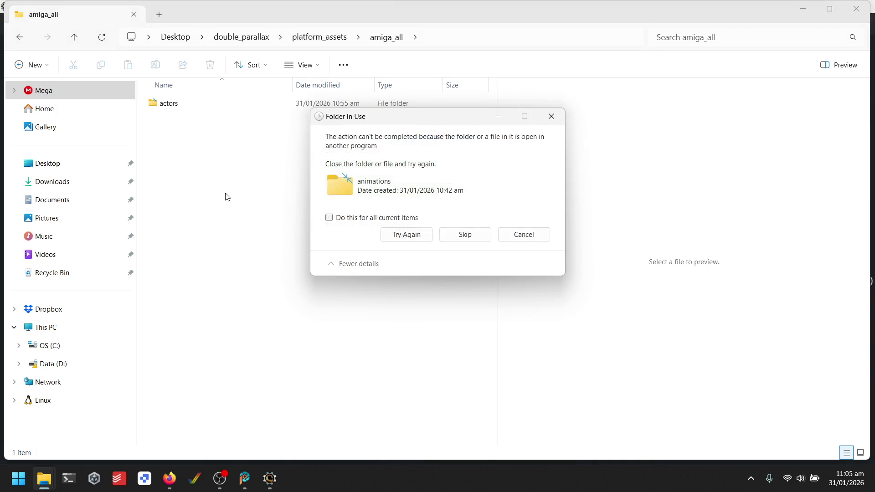
- Close PaintShop Pro and Scorpion Editor to release the folder, retrying the move
click(244, 477)
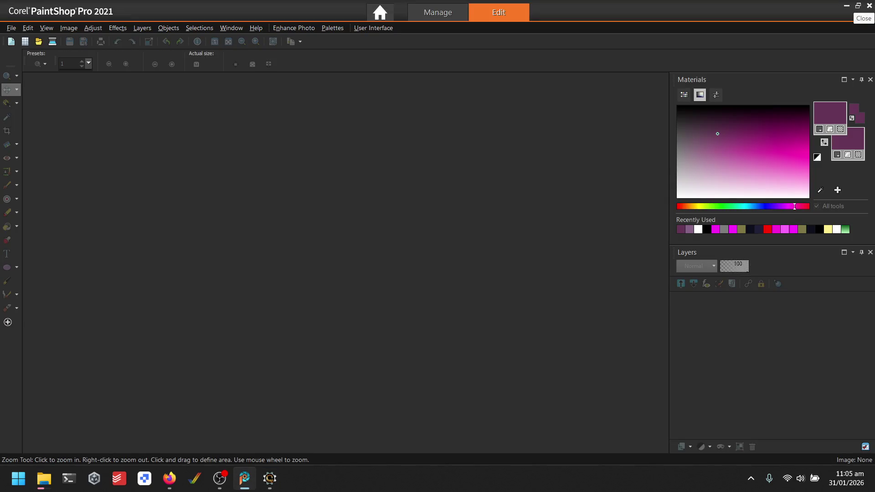
click(868, 5)
click(406, 233)
right_click(245, 478)
click(254, 449)
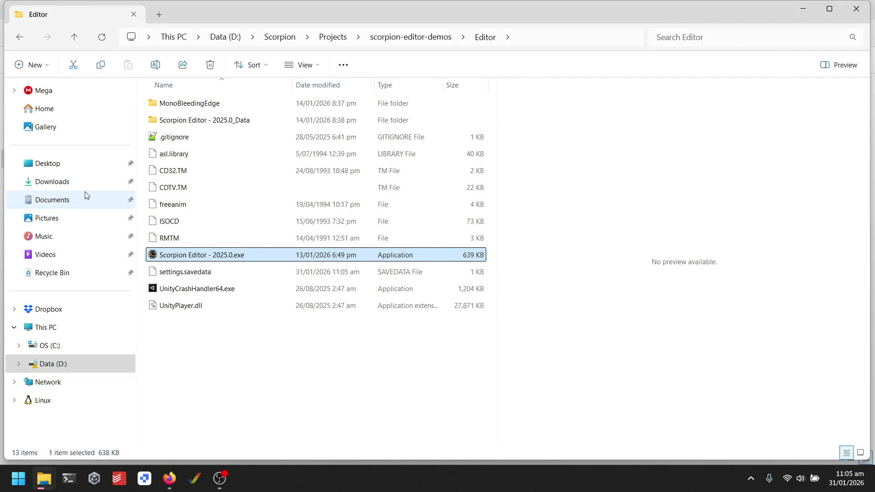
click(69, 163)
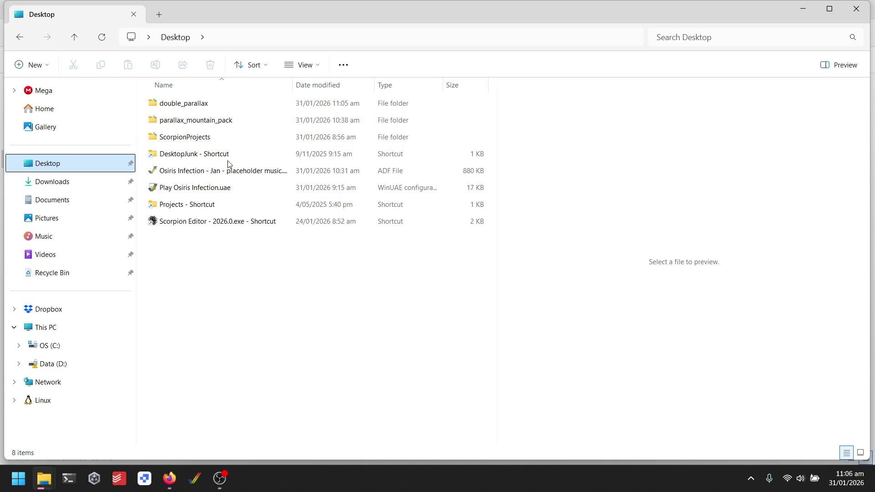
- Check what arrived in double_parallax\platform_assets\amiga_all
double_click(204, 108)
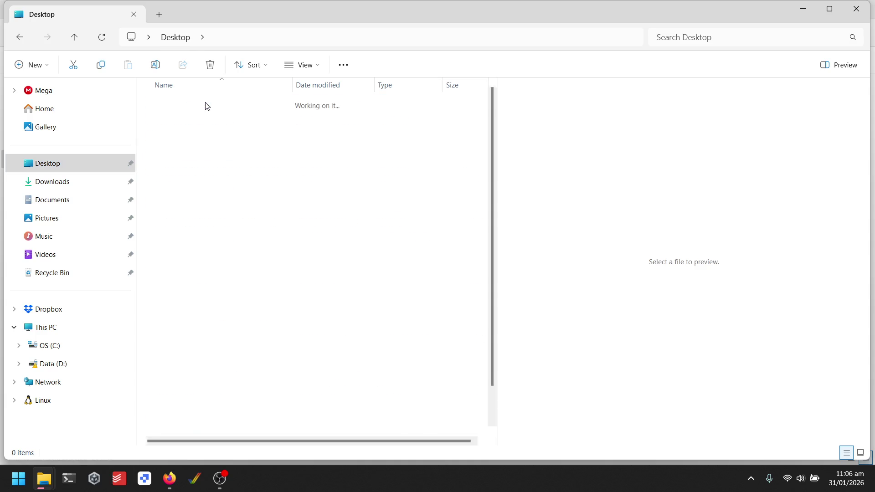
click(199, 155)
double_click(199, 155)
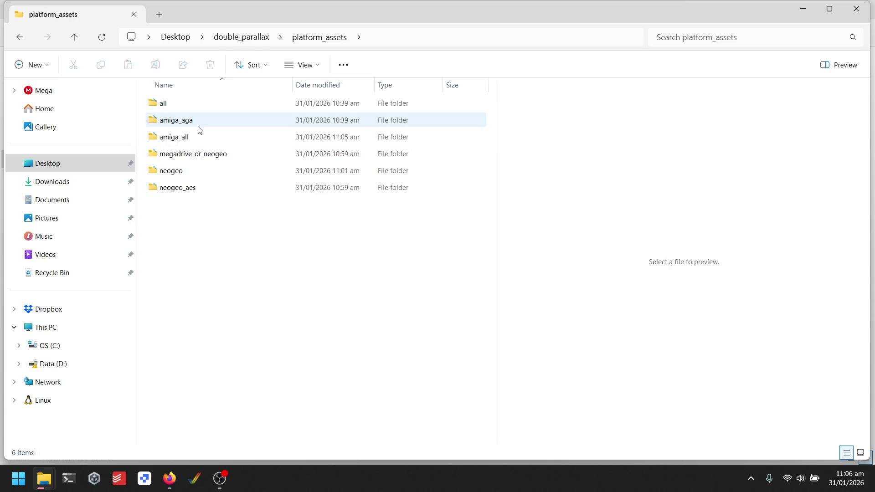
double_click(182, 137)
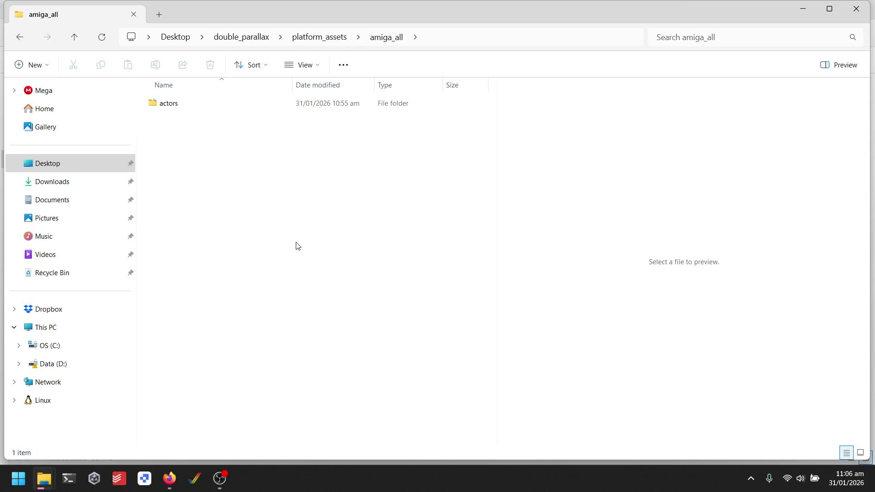
click(256, 42)
- Paste the animations folder from double_parallax into platform_assets\amiga_aga
click(184, 105)
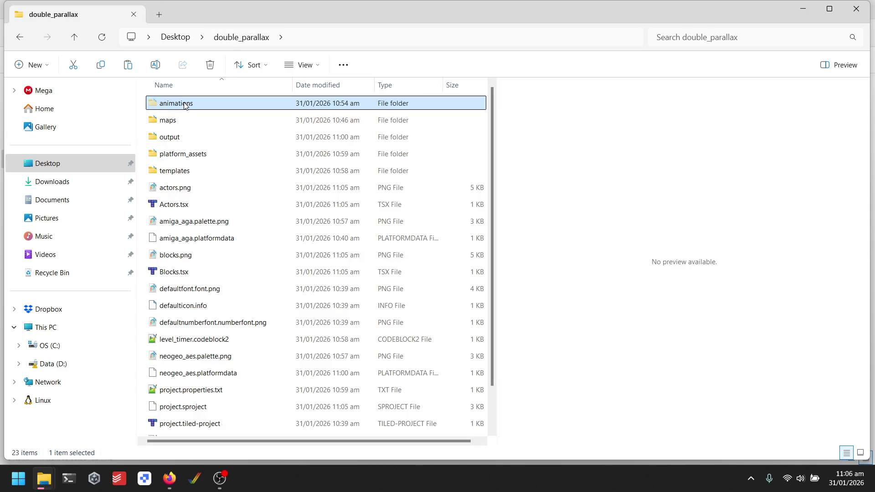
double_click(199, 153)
click(203, 122)
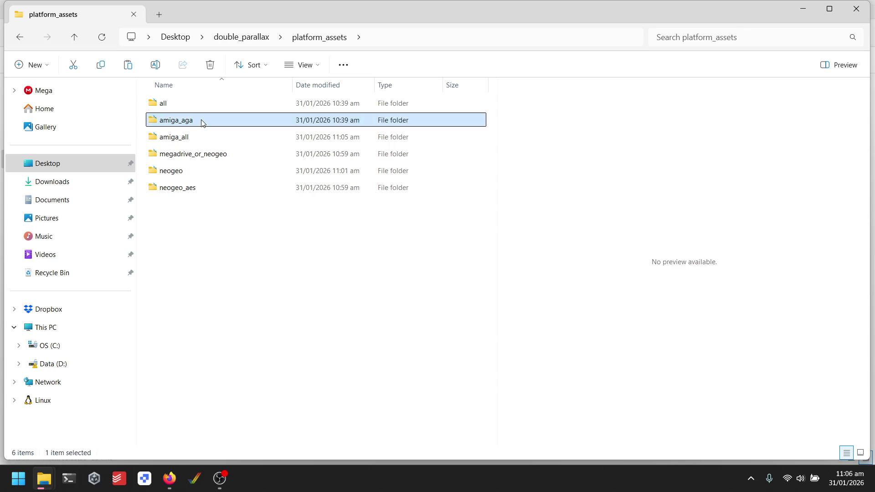
double_click(203, 122)
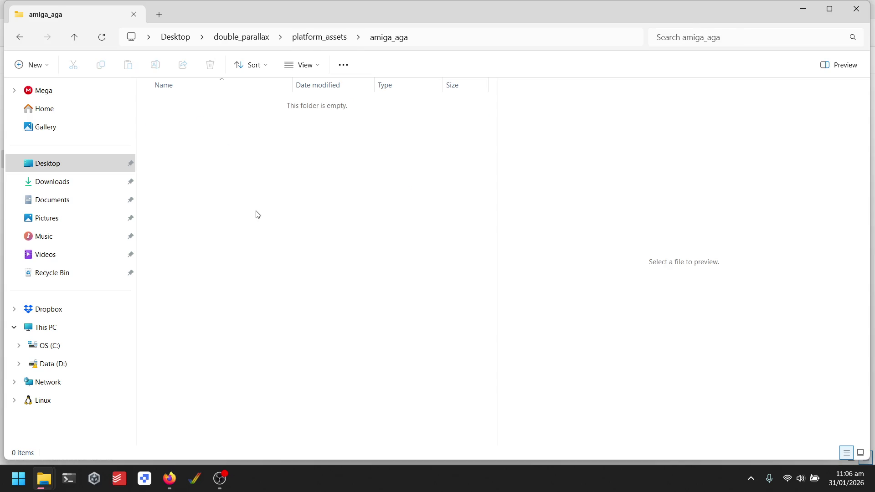
key(ctrl+v)
- Paste the animations folder into platform_assets\amiga_all beside actors
click(342, 37)
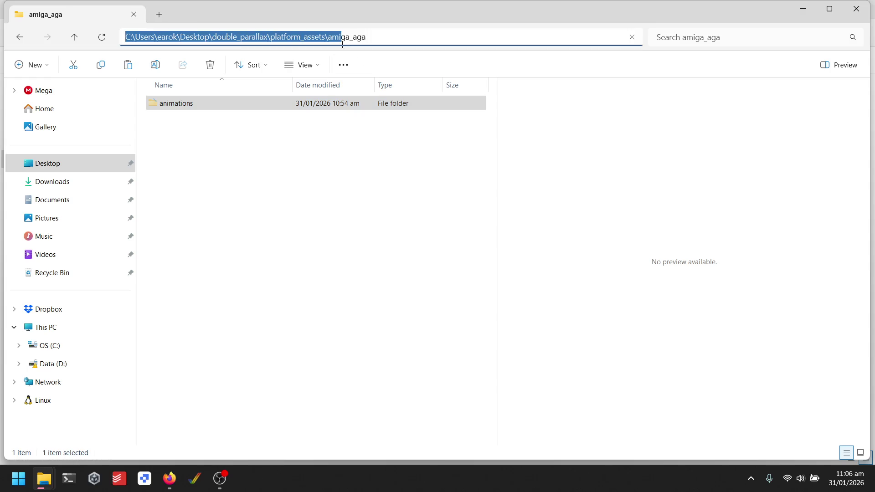
click(291, 208)
click(319, 37)
click(199, 139)
double_click(199, 139)
key(ctrl+v)
click(312, 272)
click(242, 37)
scroll(274, 227, down, 1)
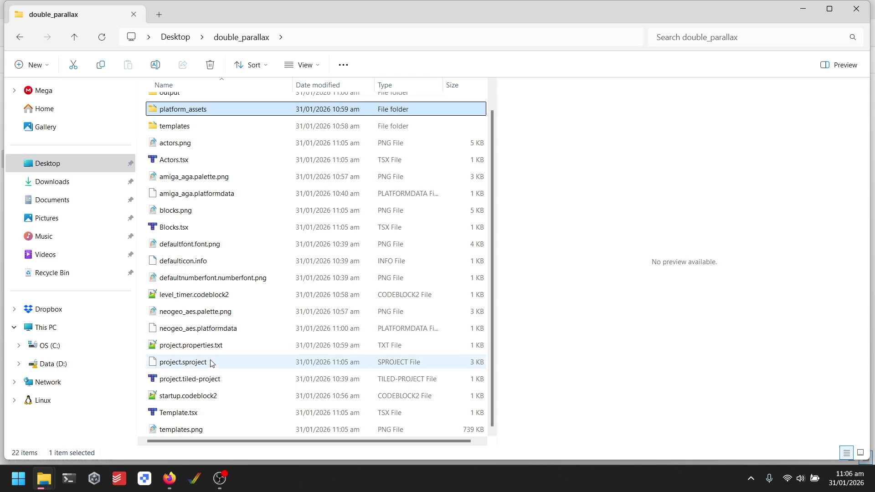
- Launch Scorpion Editor 2025.0 from Scorpion Projects\scorpion-editor-demos\Editor
click(46, 170)
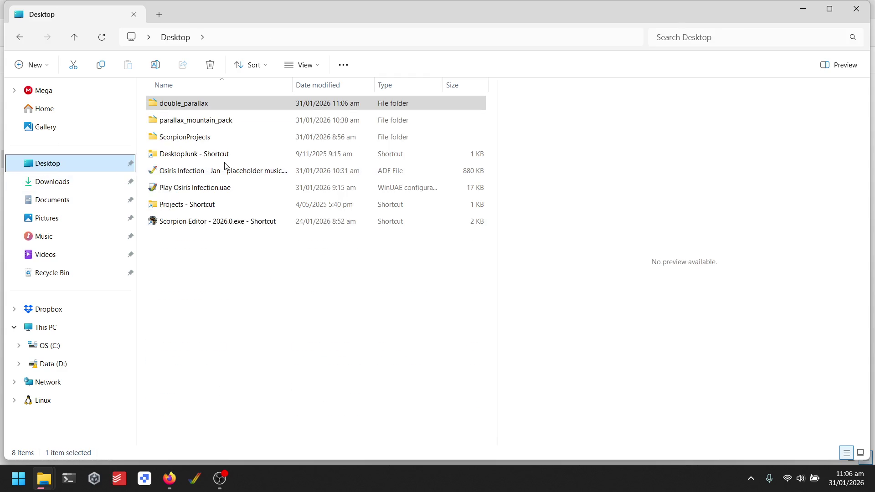
double_click(202, 205)
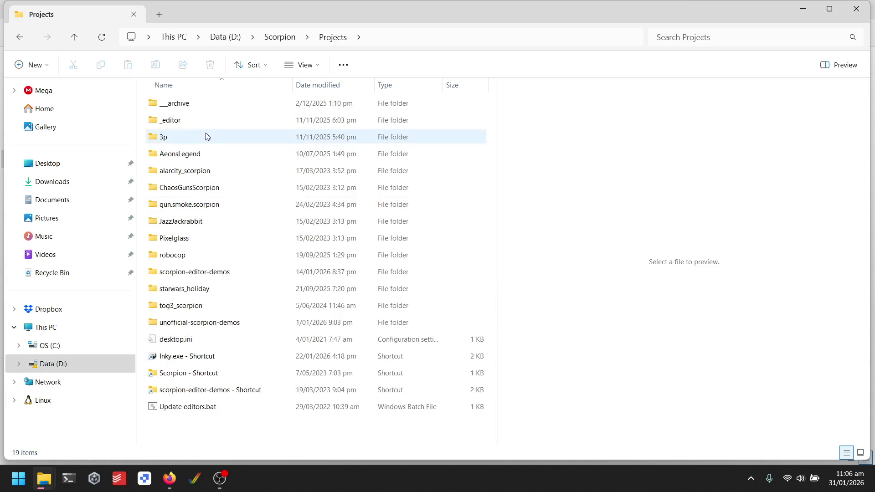
double_click(208, 272)
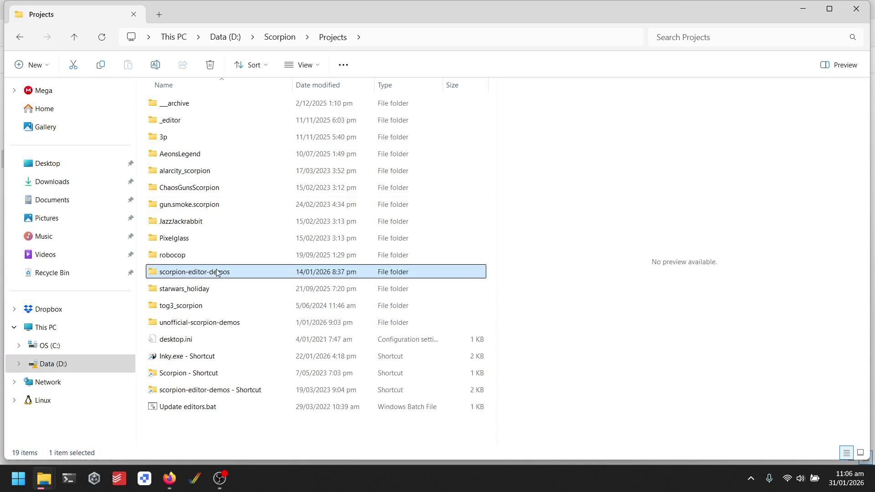
double_click(193, 206)
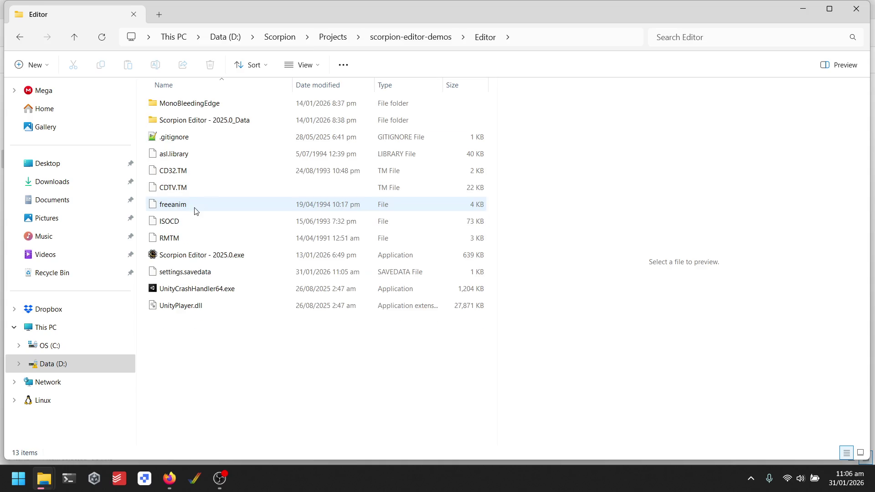
double_click(202, 256)
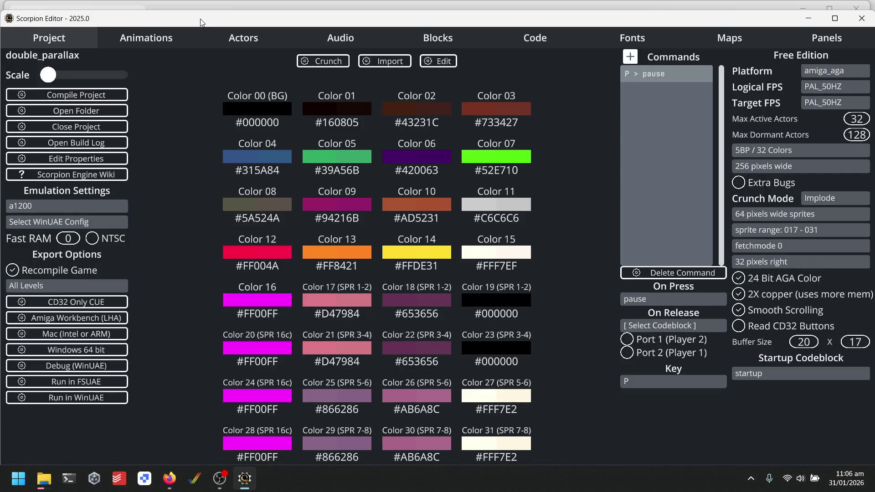
- Maximise Scorpion Editor, confirm the a_bg and a_mg animations load, and list target platforms
double_click(202, 22)
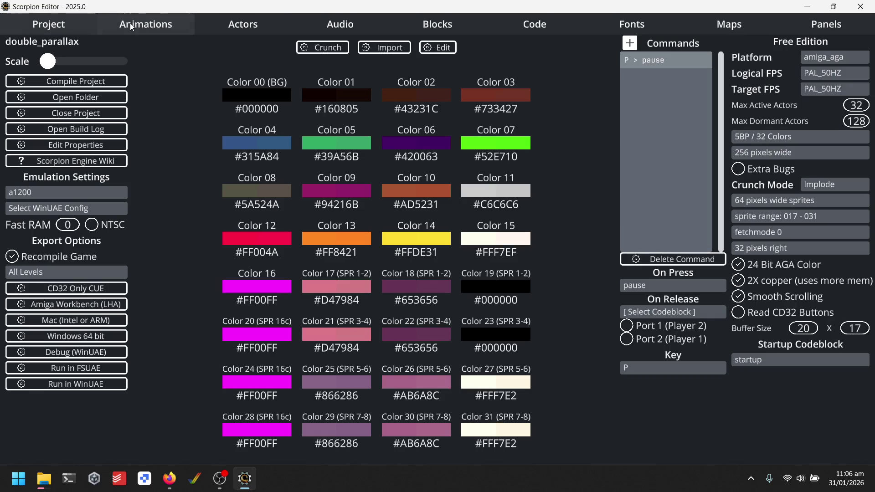
click(131, 26)
click(19, 78)
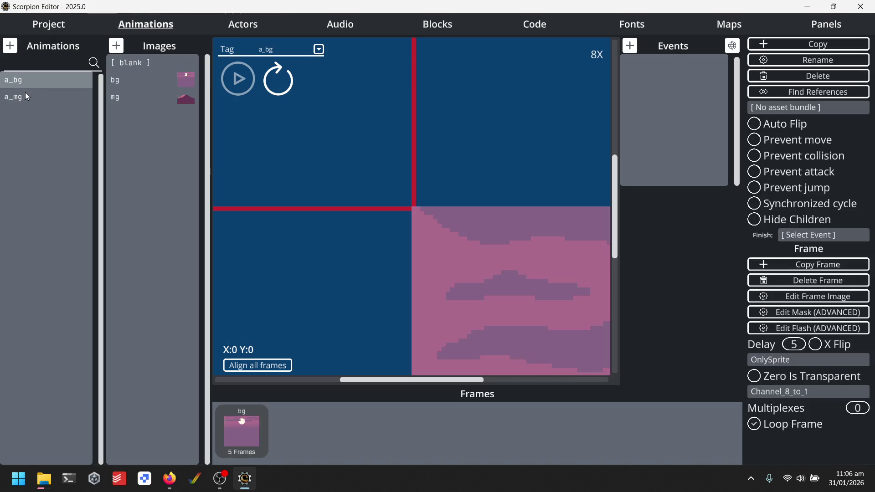
click(26, 94)
scroll(489, 245, down, 7)
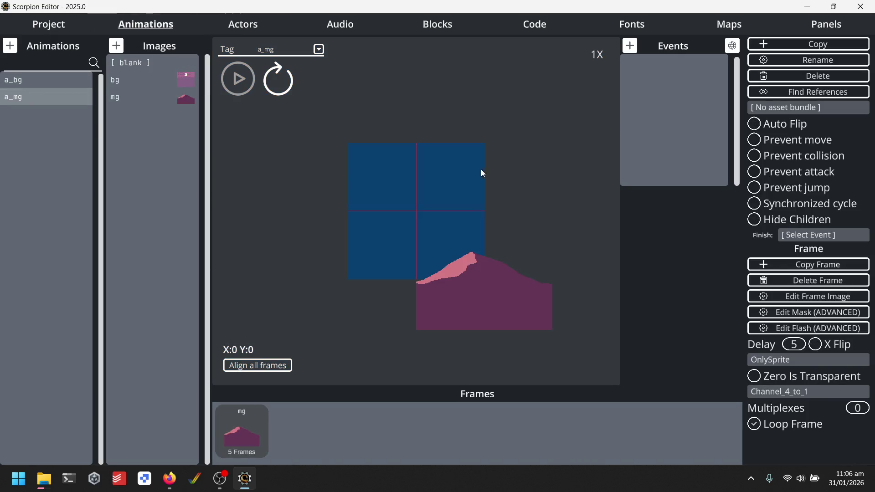
click(49, 24)
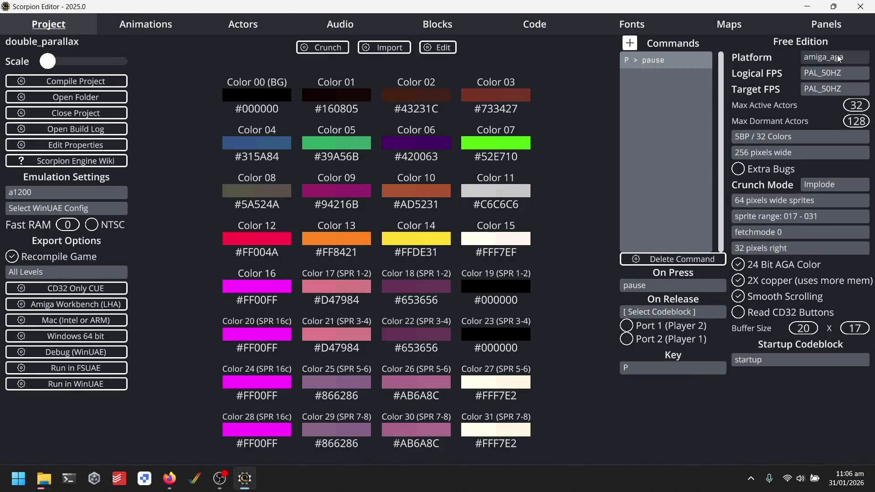
click(837, 57)
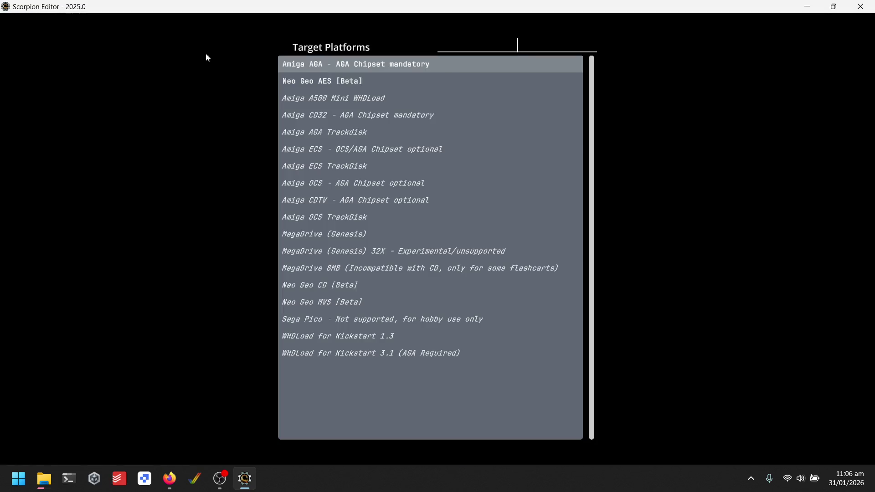
- Target MegaDrive (Genesis), accept auto-configure, and use 2 Palettes / 32 colors graphics mode
click(351, 238)
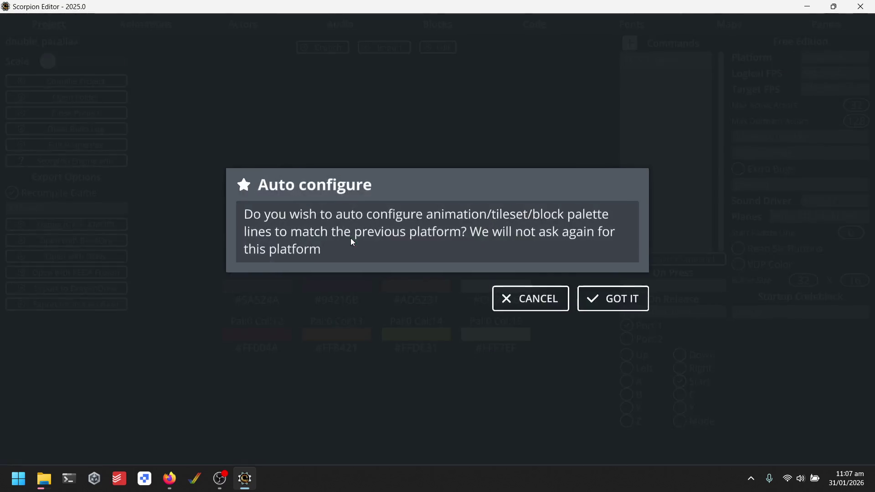
click(616, 299)
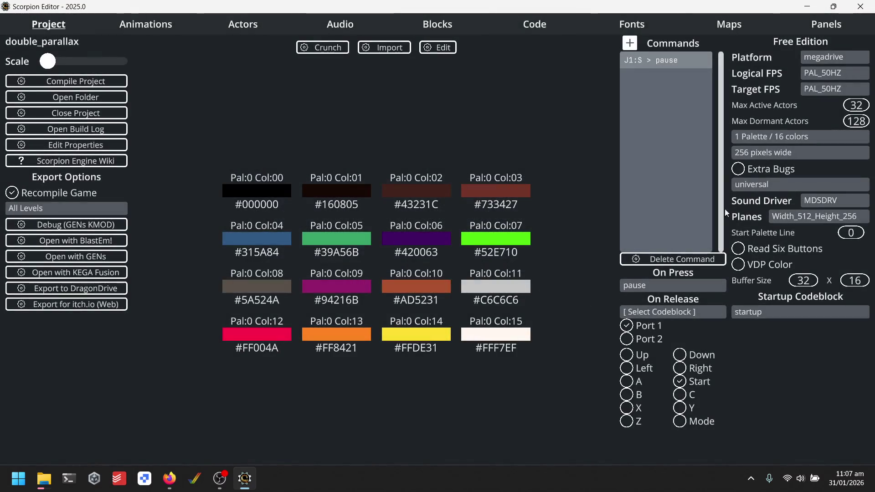
click(791, 143)
click(333, 84)
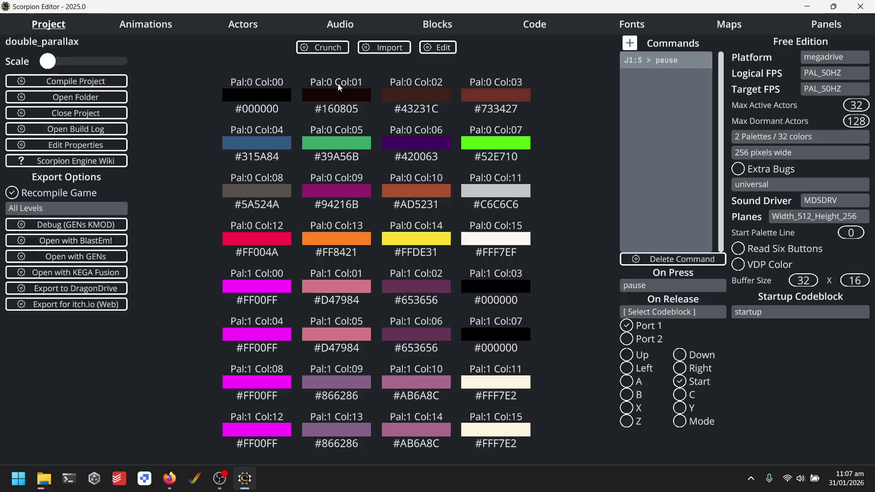
- Review the animations and actors, then open the startup code block
click(160, 30)
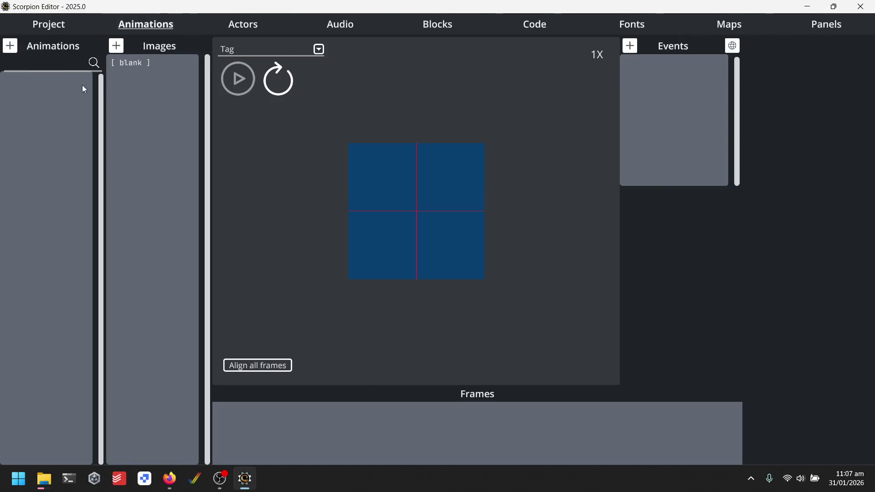
click(240, 27)
click(146, 24)
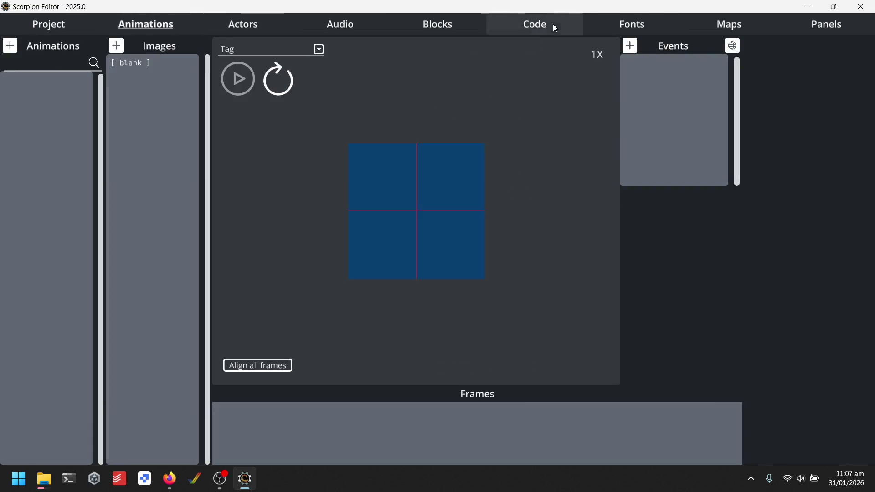
click(552, 26)
click(33, 86)
click(33, 97)
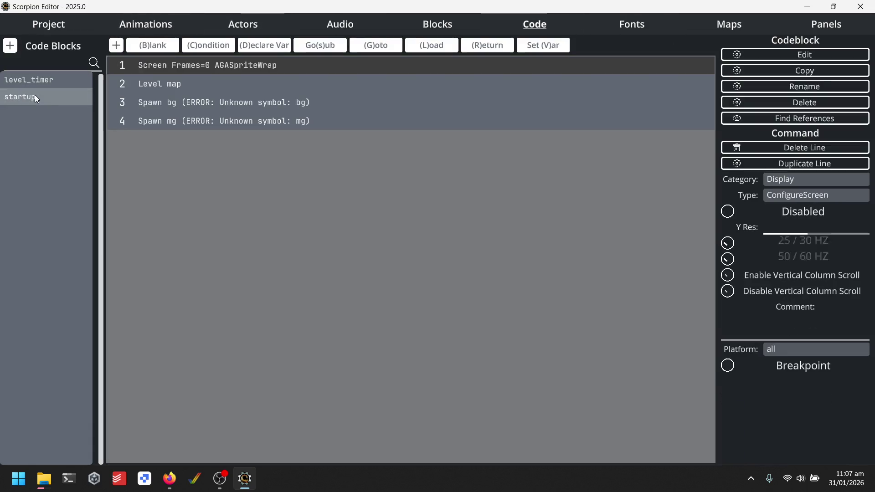
- Duplicate the Spawn bg/mg lines and restrict lines 3–4 to Amiga - Any Amiga
click(306, 110)
shift+click(306, 125)
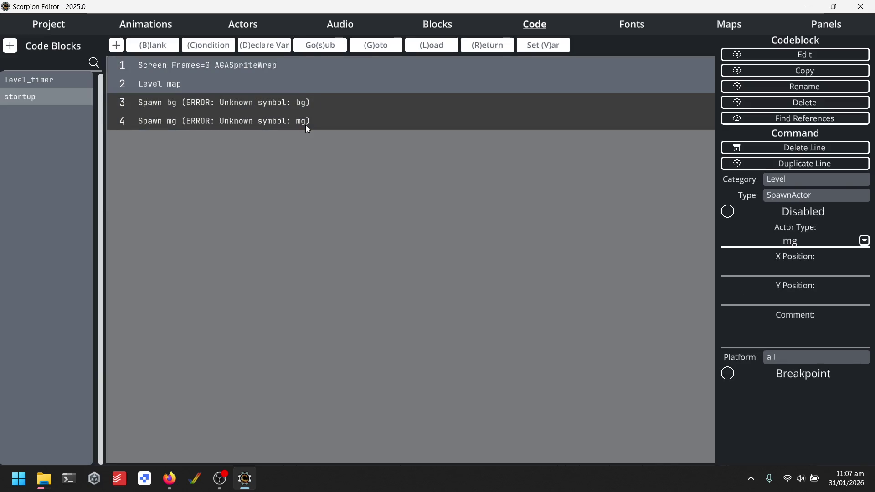
key(ctrl+d)
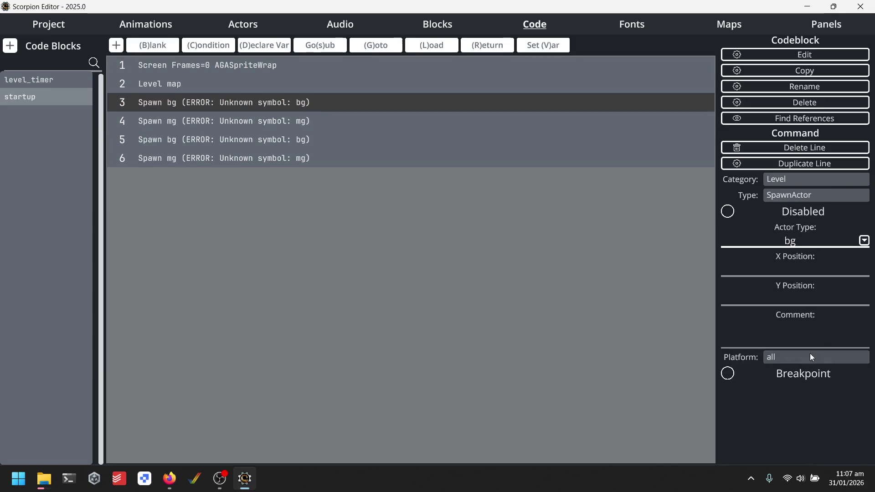
click(809, 357)
click(345, 84)
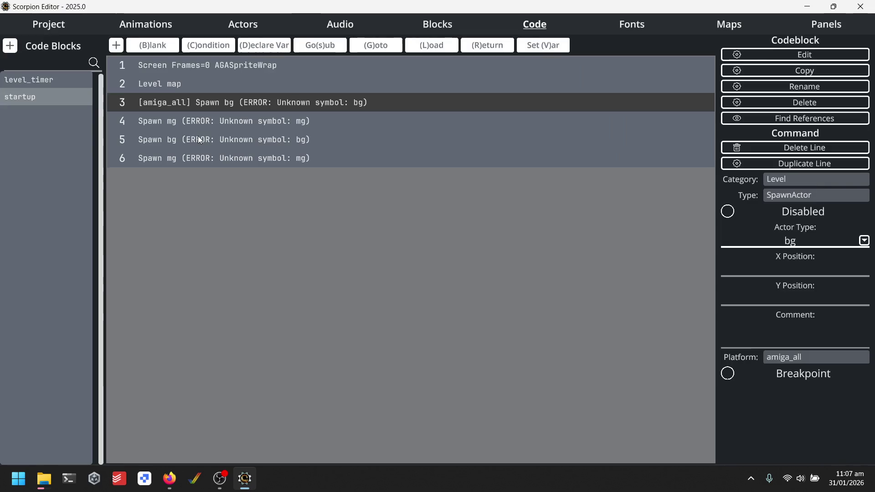
click(226, 122)
click(807, 355)
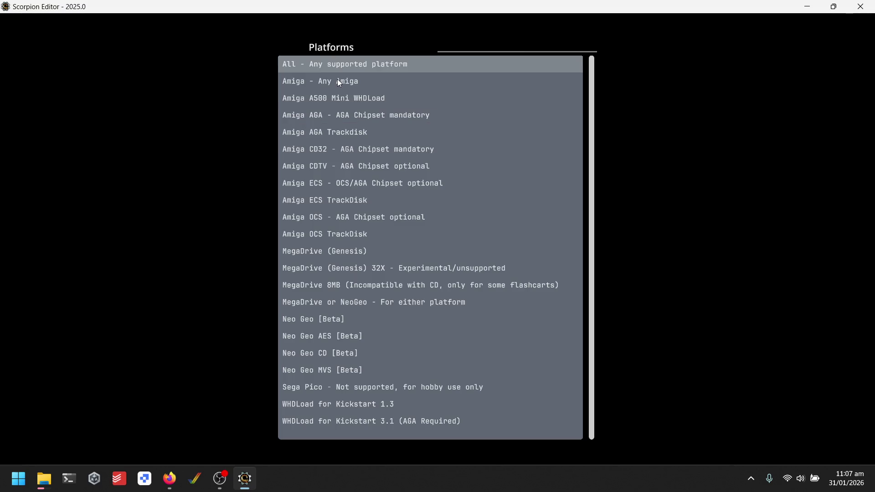
click(339, 82)
- Restrict the duplicated spawn lines 5–6 to Neo Geo [Beta]
click(165, 141)
click(844, 360)
click(324, 322)
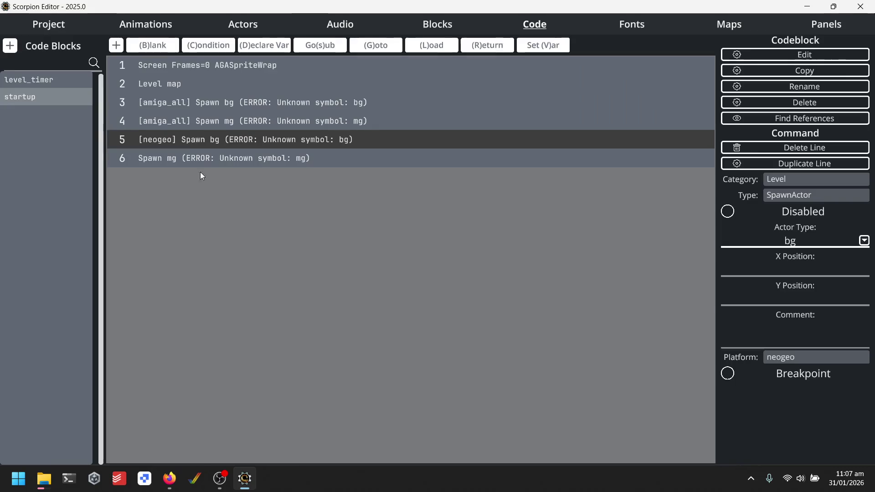
click(229, 163)
click(832, 360)
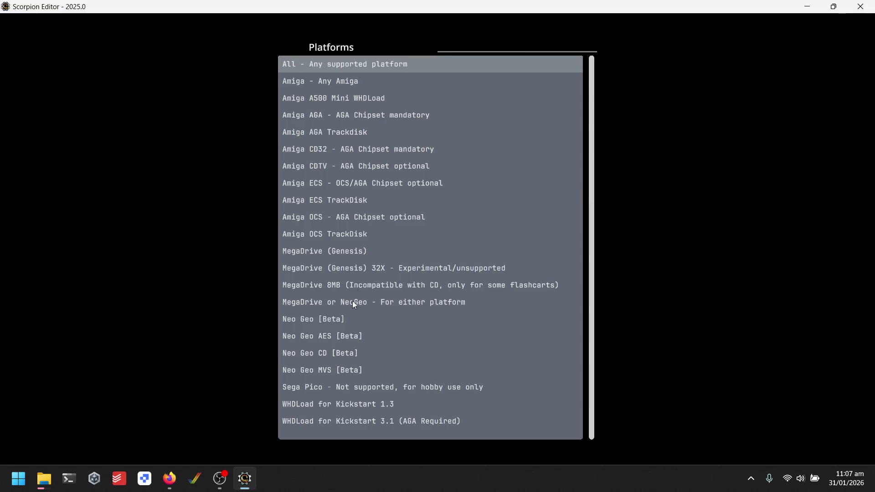
click(331, 316)
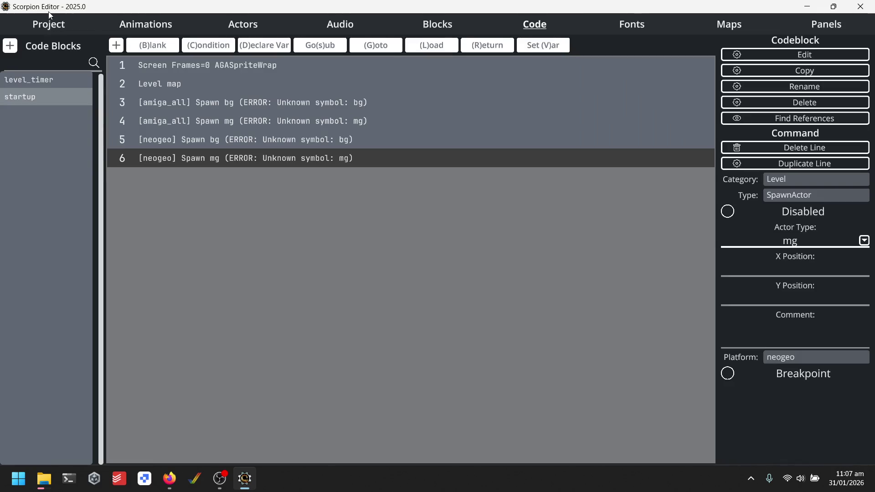
click(51, 25)
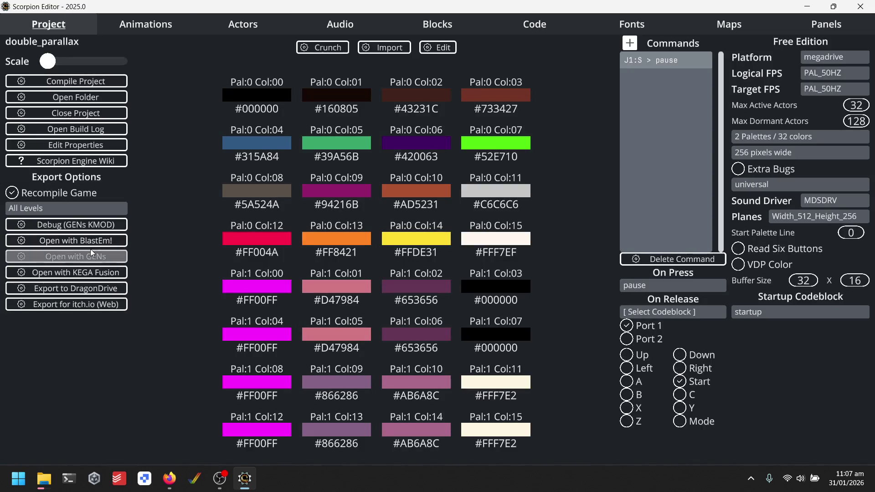
- Run the MegaDrive build in BlastEm via D:\Scorpion\Emulators\BlastEm\blastem-win64\blastem.exe, then close it
click(73, 240)
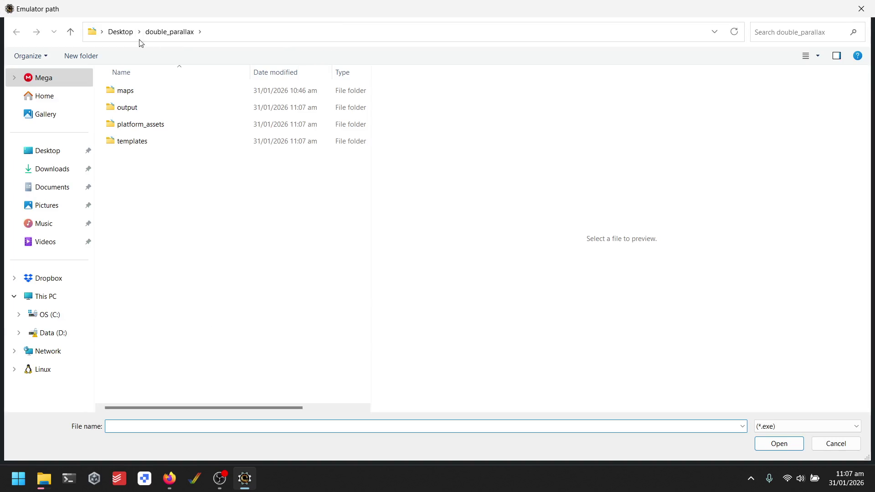
click(121, 32)
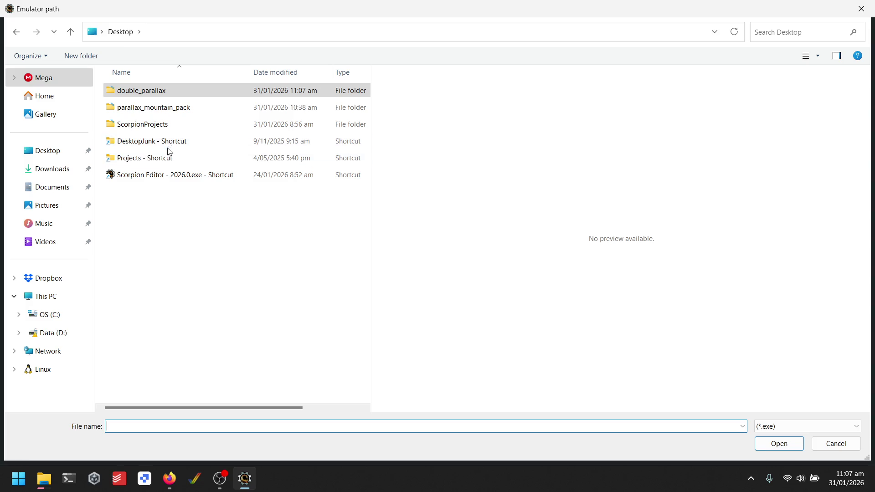
double_click(159, 159)
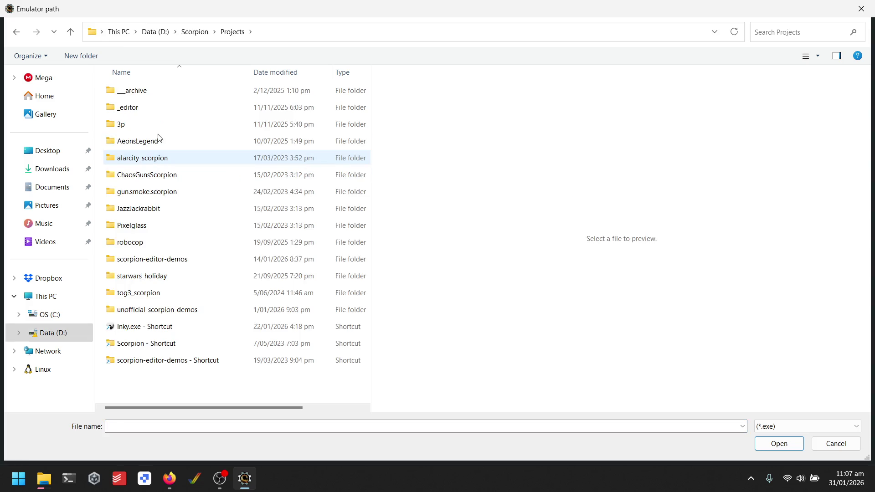
click(196, 32)
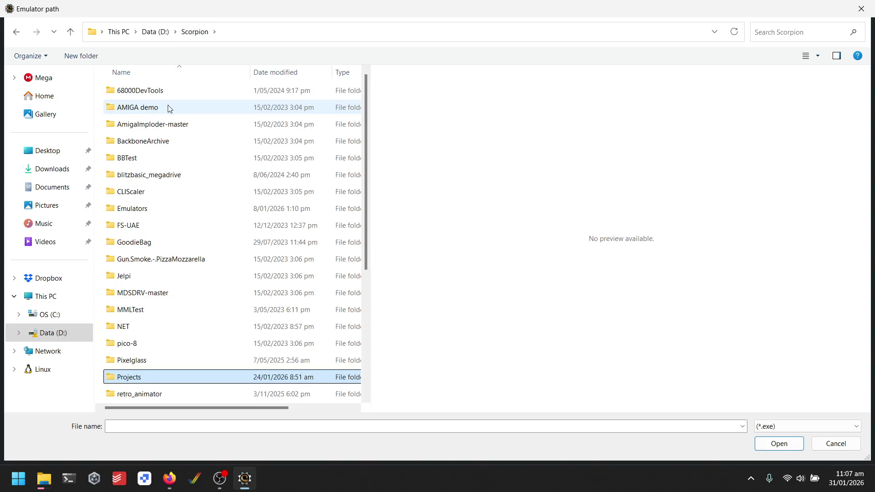
double_click(159, 208)
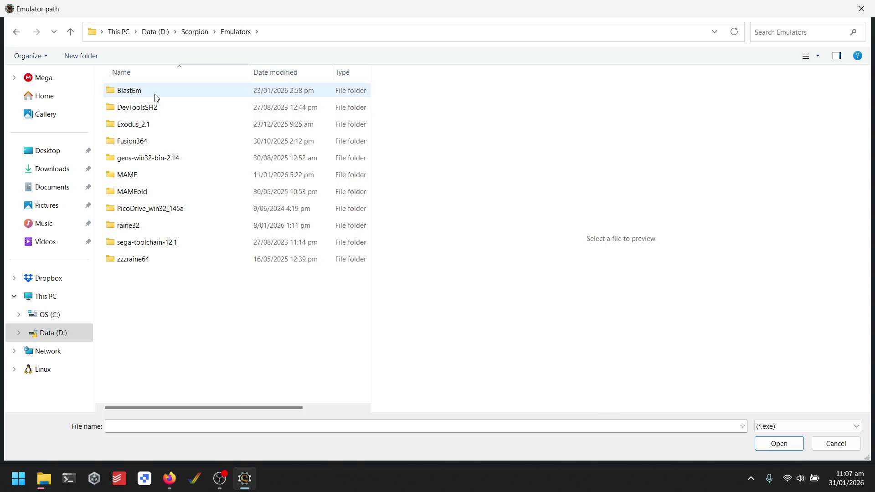
double_click(156, 92)
double_click(157, 93)
double_click(127, 123)
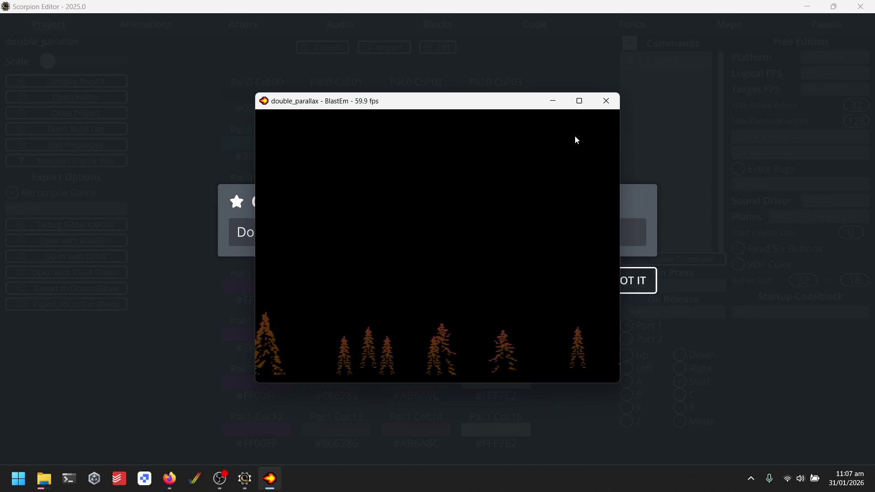
click(600, 110)
click(618, 283)
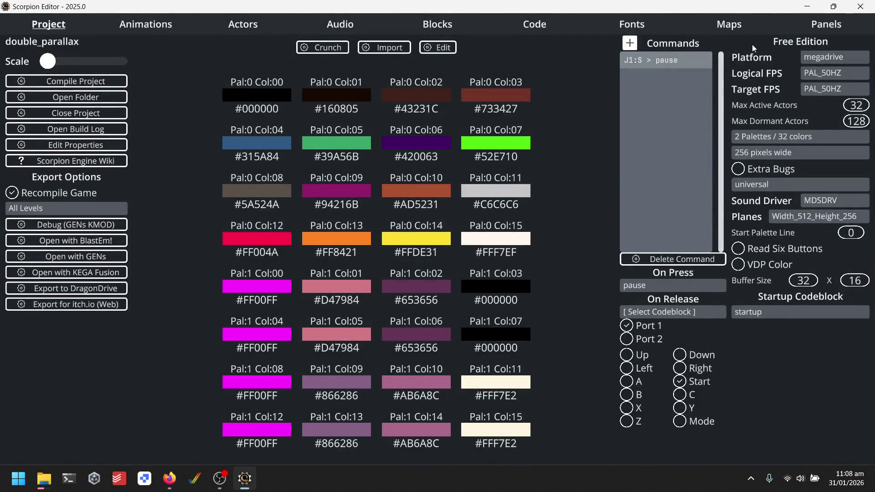
- Cancel the Folder In Use warning
mouse_move(44, 478)
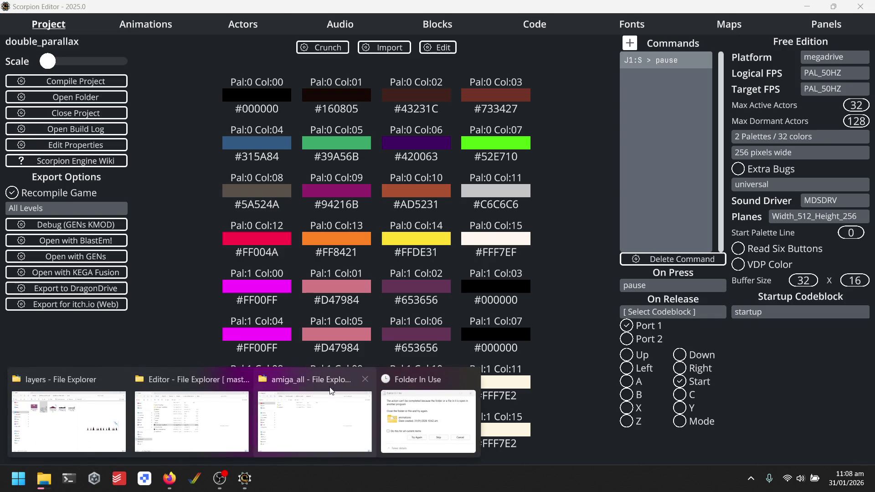
click(416, 417)
click(523, 235)
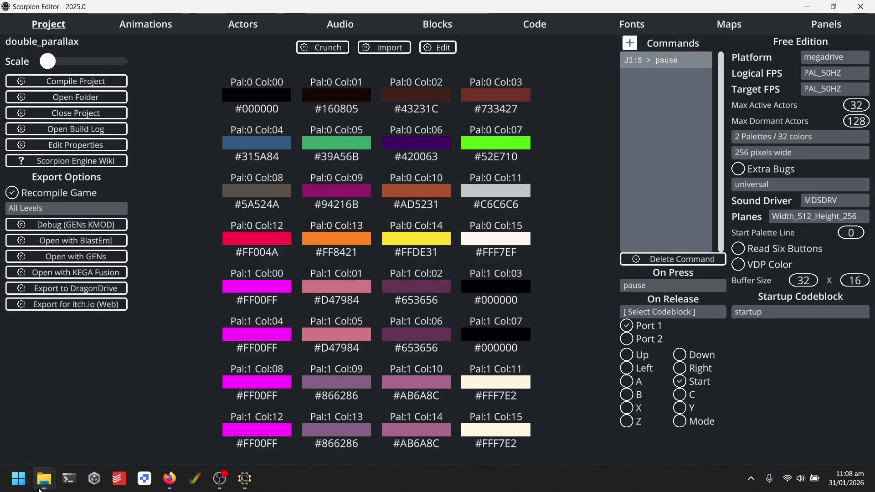
- Browse to Desktop\double_parallax\platform_assets\neogeo\animations in File Explorer
mouse_move(41, 480)
click(108, 419)
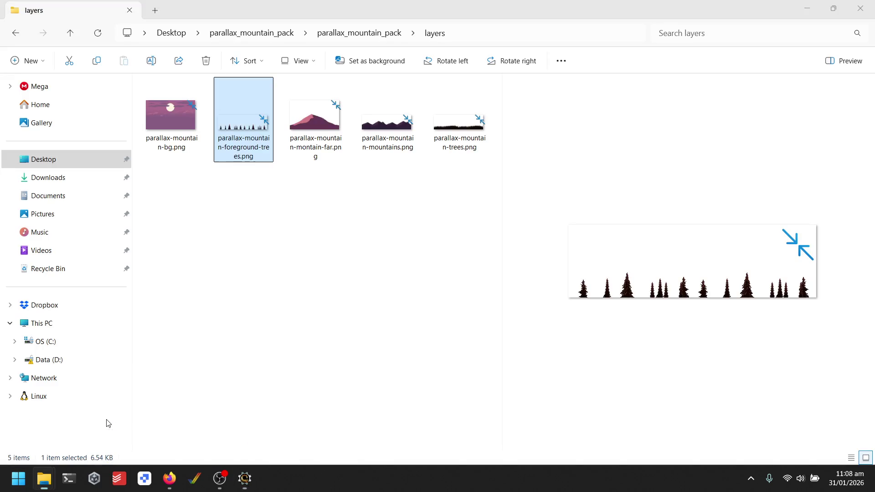
click(187, 35)
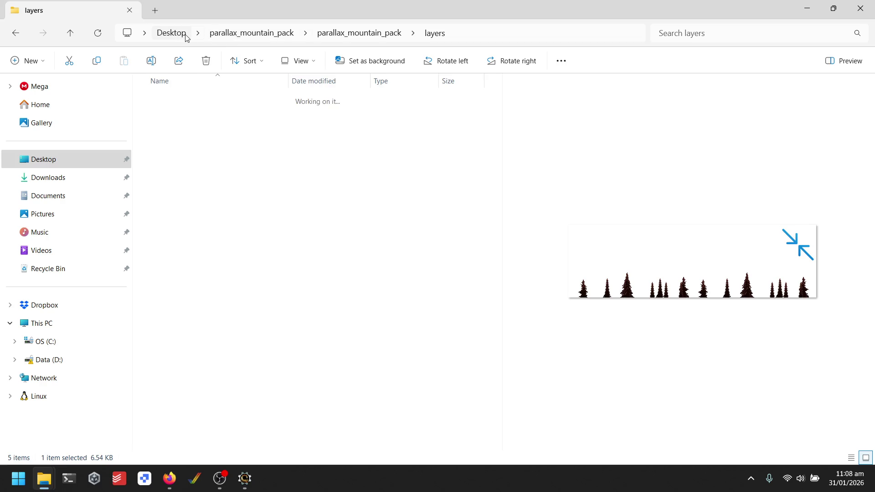
double_click(204, 137)
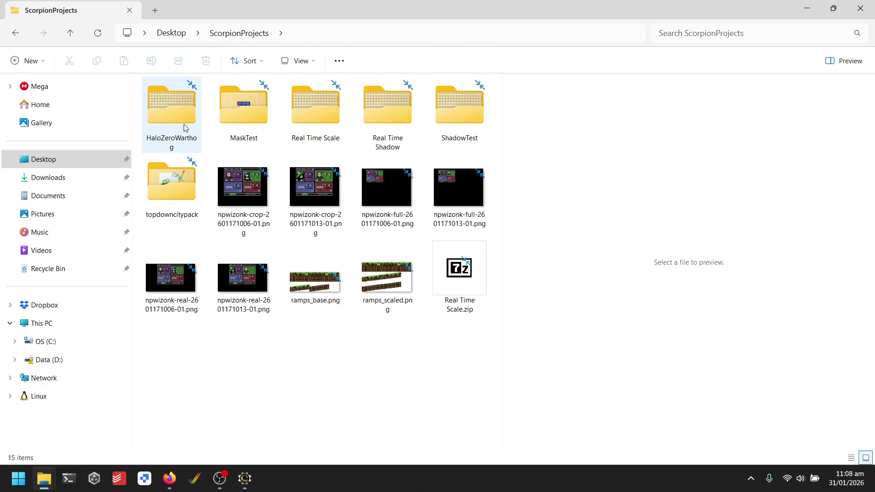
click(182, 34)
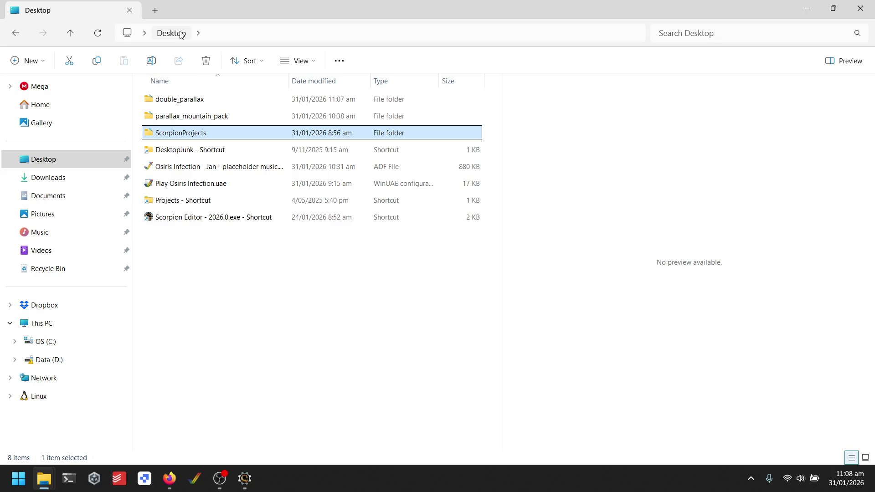
double_click(199, 100)
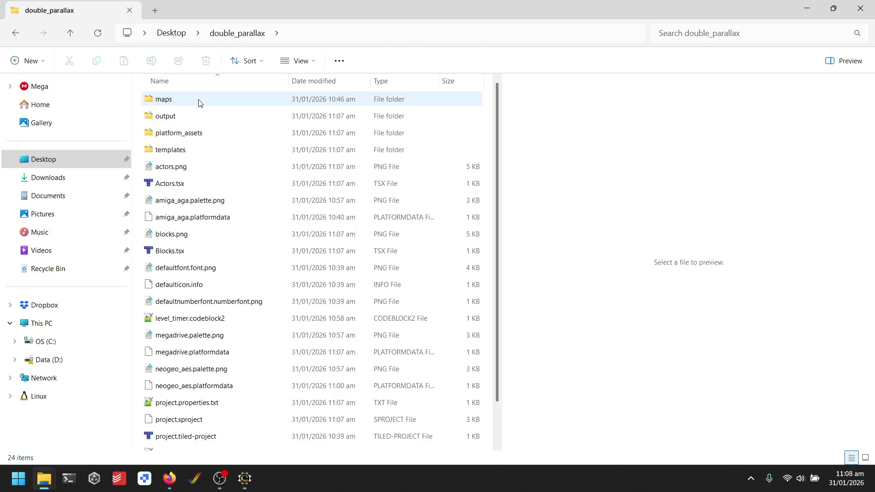
double_click(191, 135)
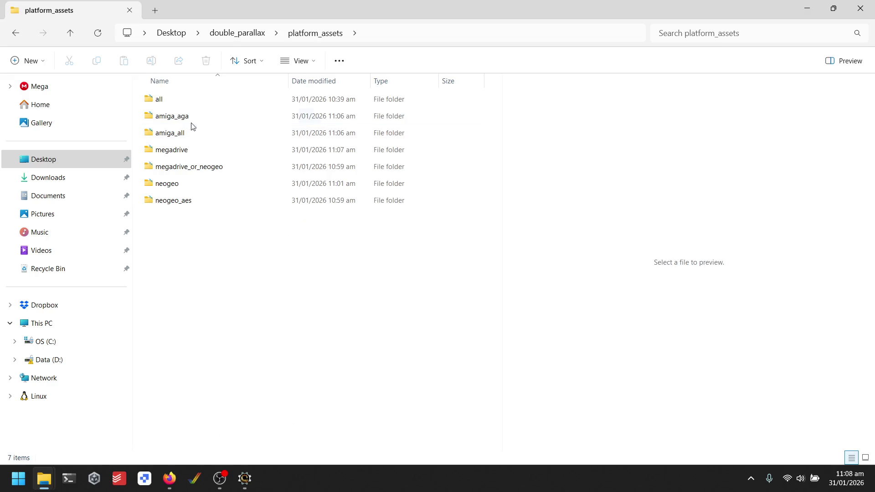
double_click(192, 185)
double_click(188, 103)
- Open bg.png in PaintShop Pro 2021
click(317, 129)
double_click(315, 125)
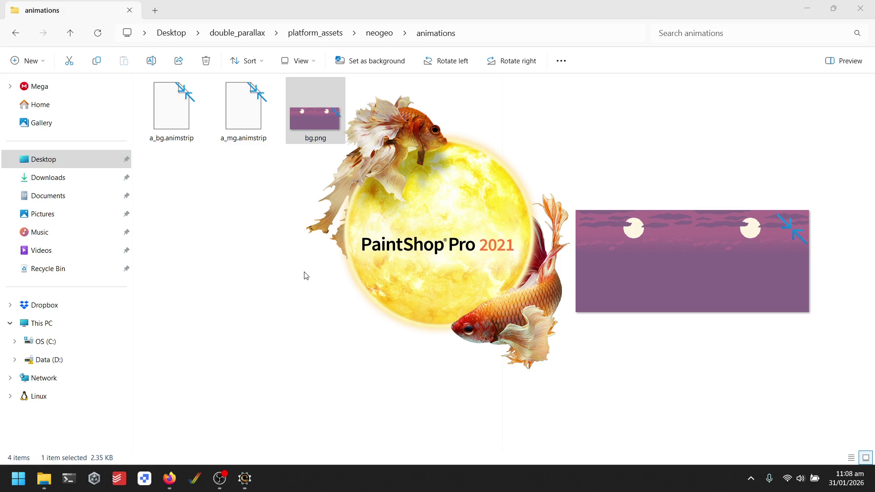
click(245, 478)
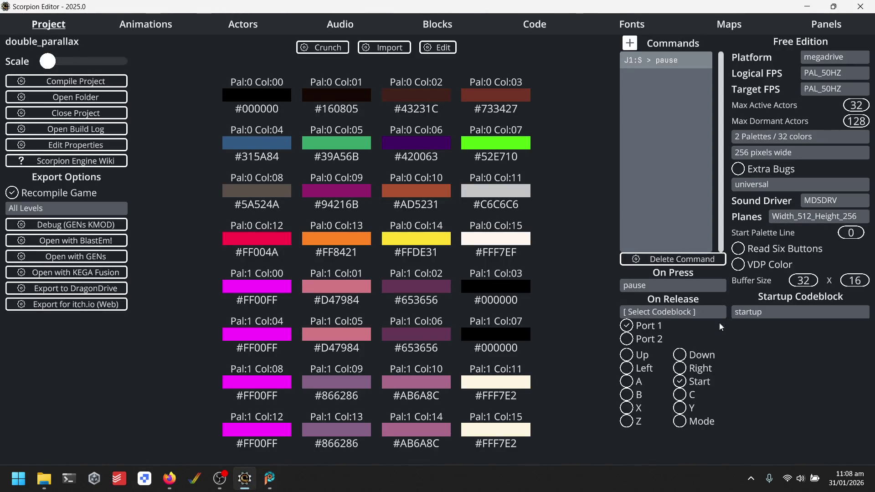
- Zoom bg.png to 200%, open the neogeo mg.png too, and return to bg.png
click(269, 486)
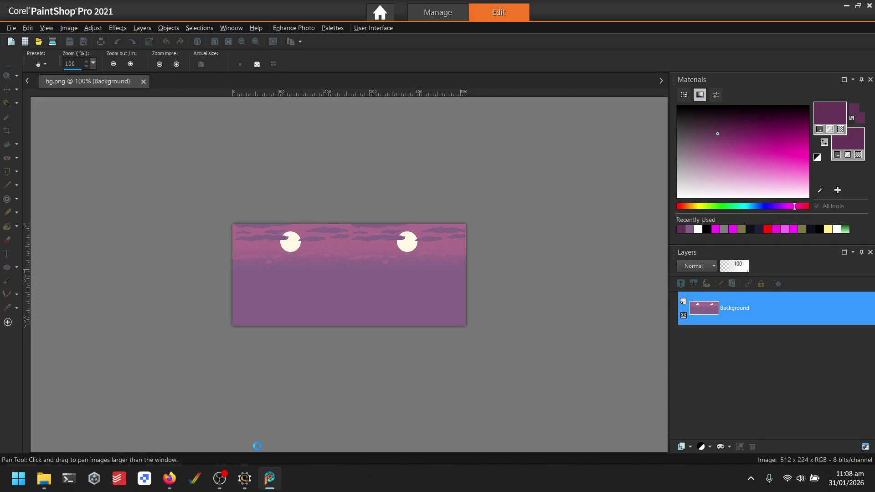
scroll(260, 273, up, 3)
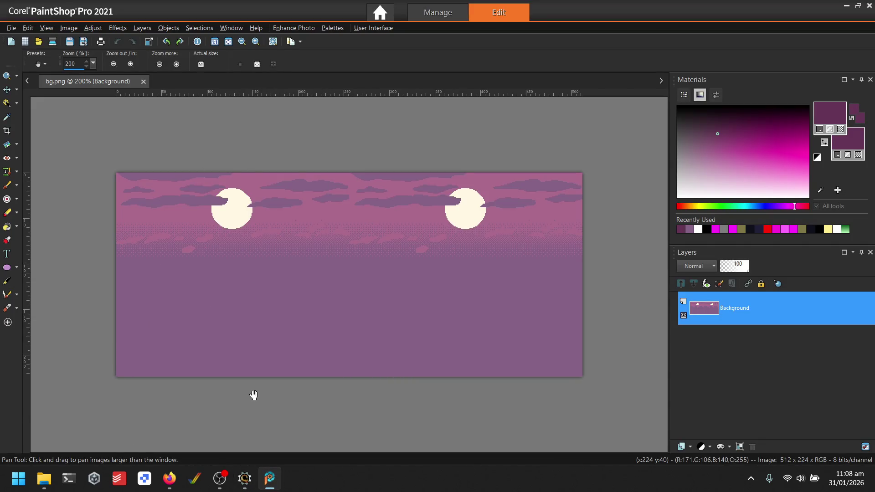
click(269, 485)
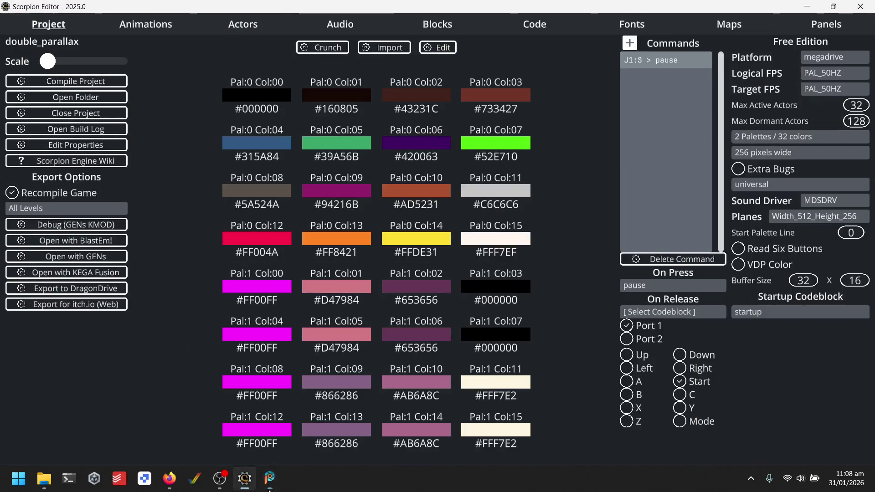
mouse_move(44, 478)
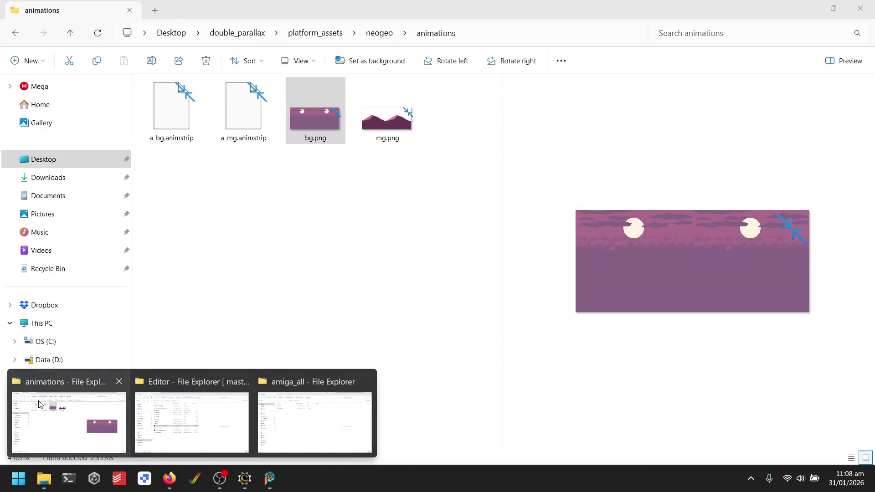
click(68, 421)
click(376, 130)
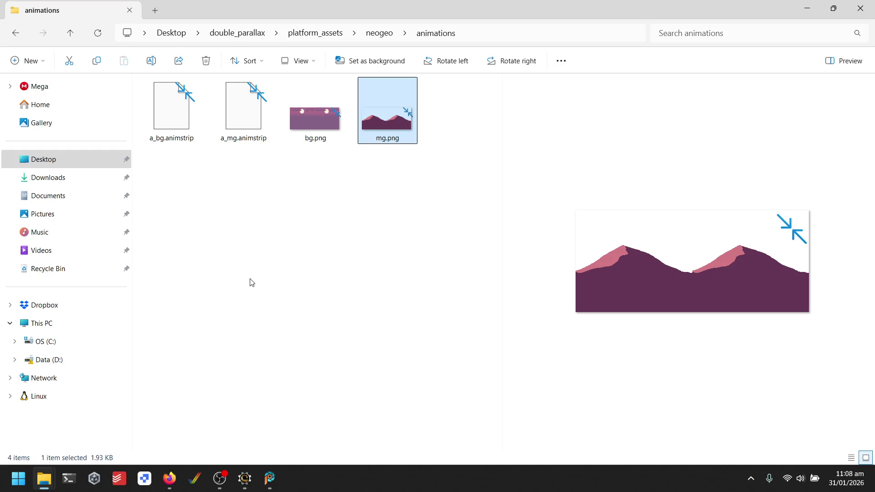
key(Return)
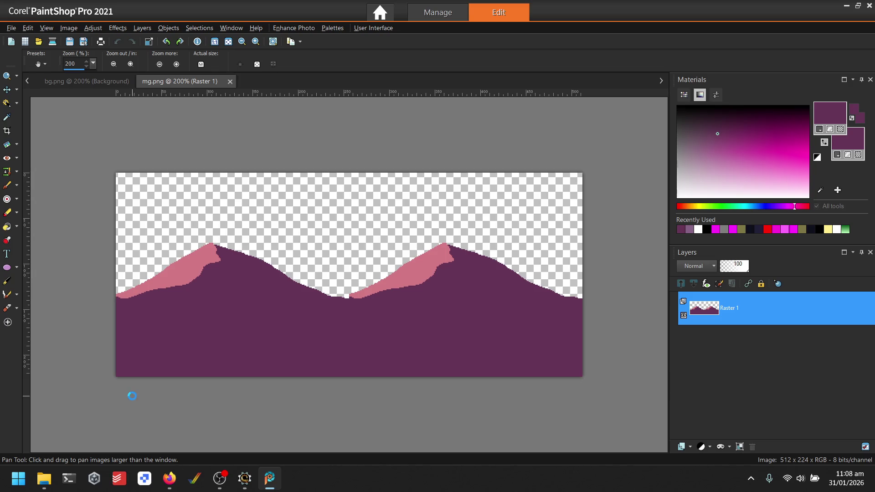
click(95, 83)
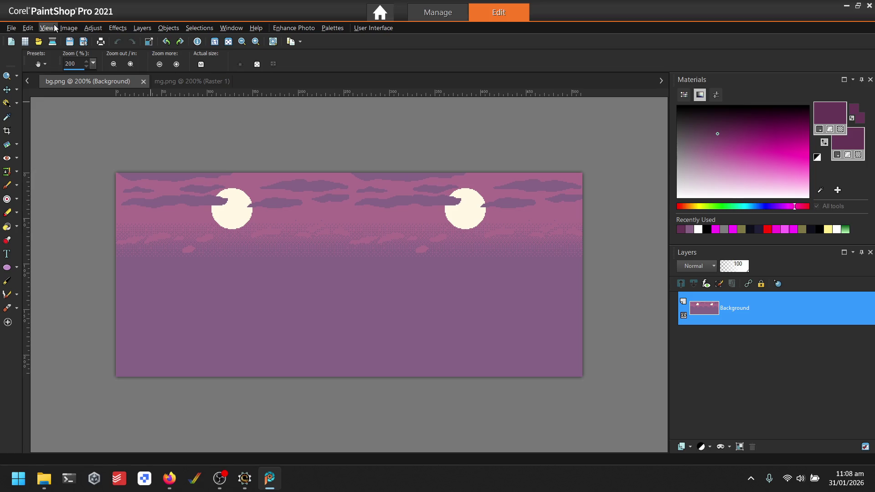
- Paste the mountains as a new layer and move it down below the moons
click(28, 28)
click(90, 155)
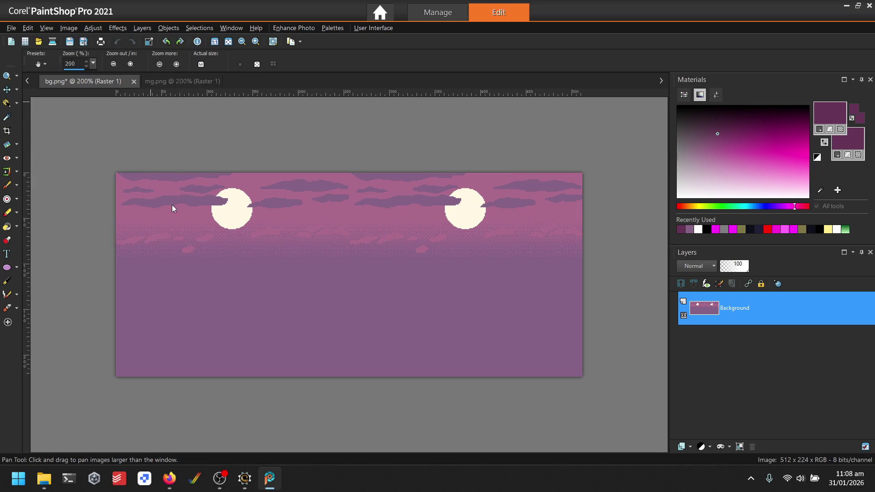
click(7, 89)
drag(412, 300, 413, 351)
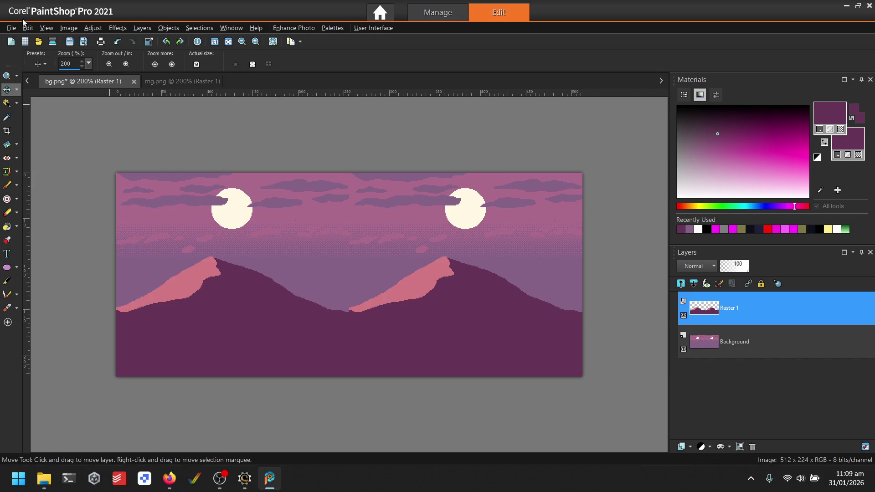
- Show a grid over the image with 16-pixel spacing
click(46, 27)
click(103, 142)
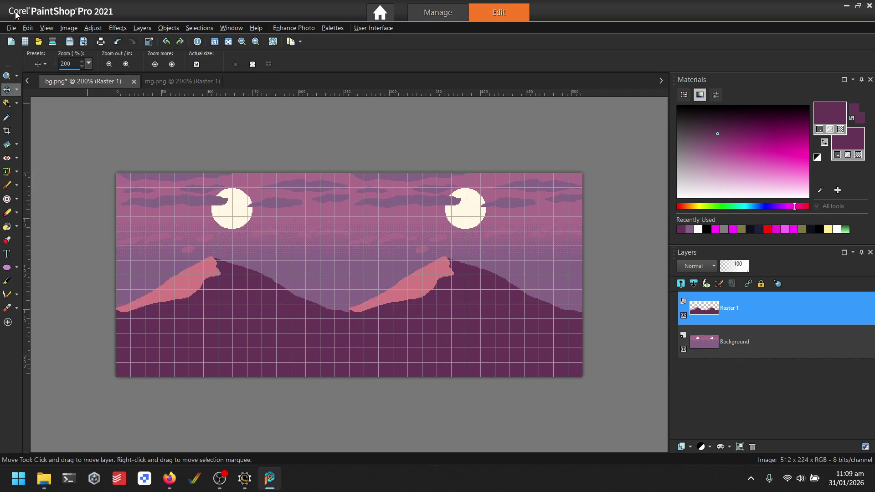
click(28, 28)
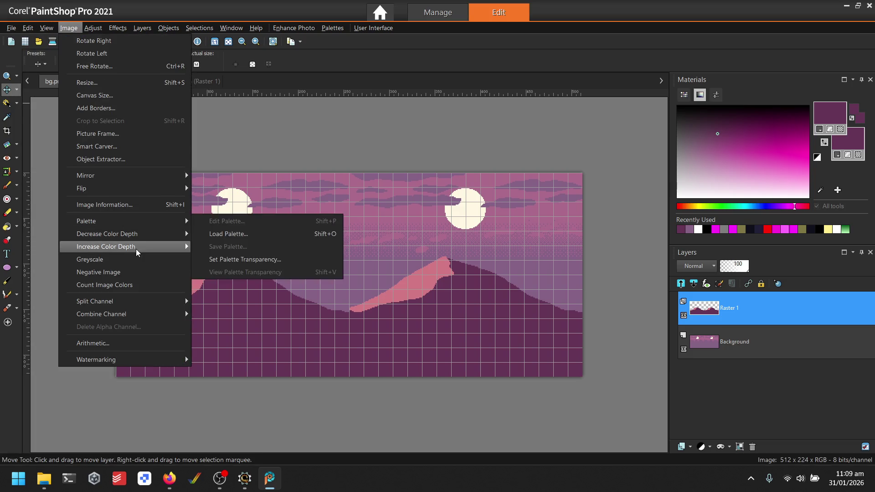
mouse_move(132, 246)
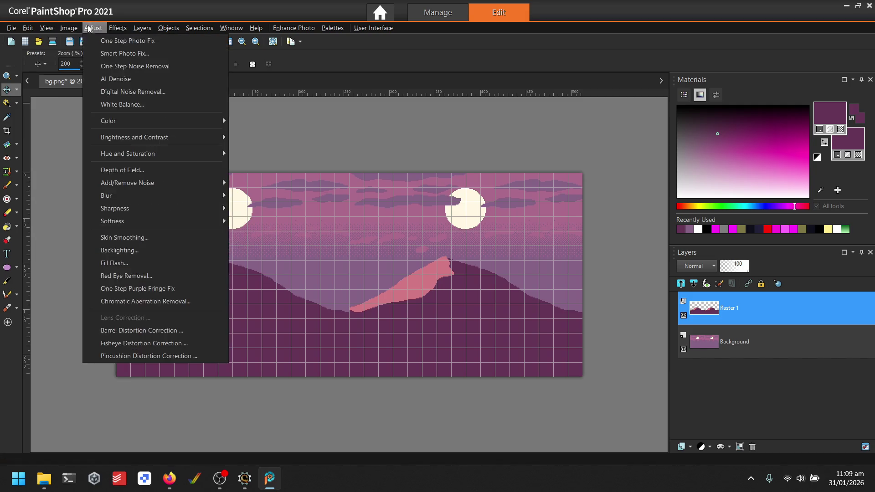
mouse_move(95, 29)
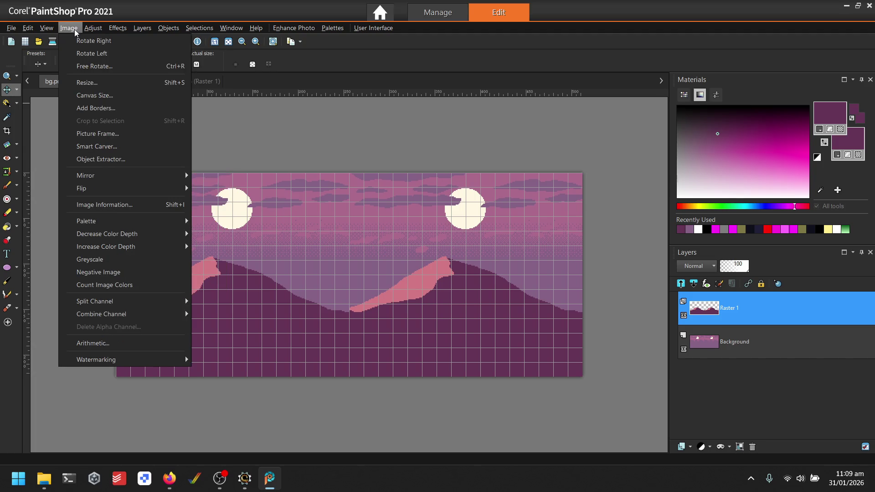
click(73, 28)
double_click(224, 92)
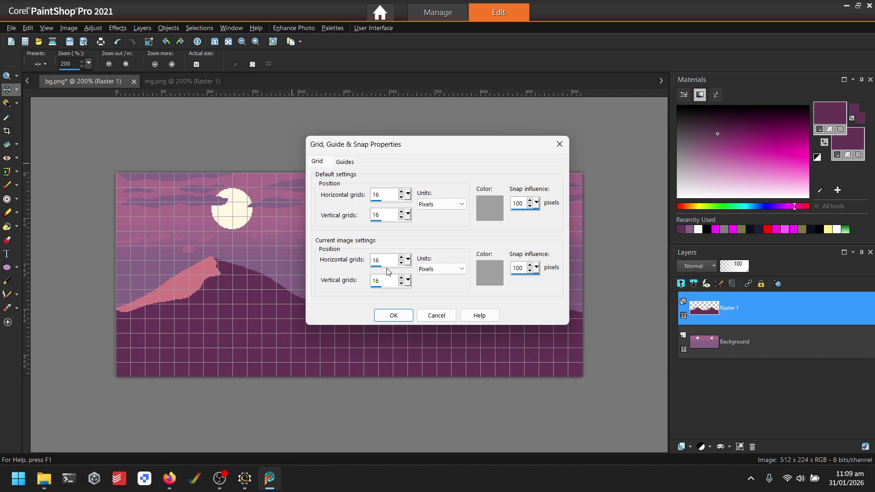
click(393, 315)
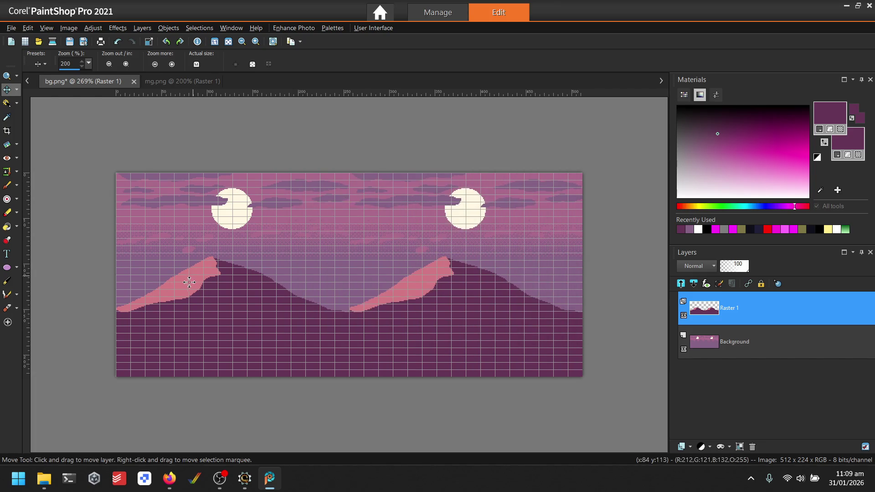
- Nudge the mountain layer into line with the grid, clear the selection, and begin saving under a new name
scroll(120, 249, up, 4)
mouse_move(180, 247)
mouse_down()
mouse_move(189, 254)
mouse_move(182, 279)
mouse_up()
scroll(223, 289, down, 4)
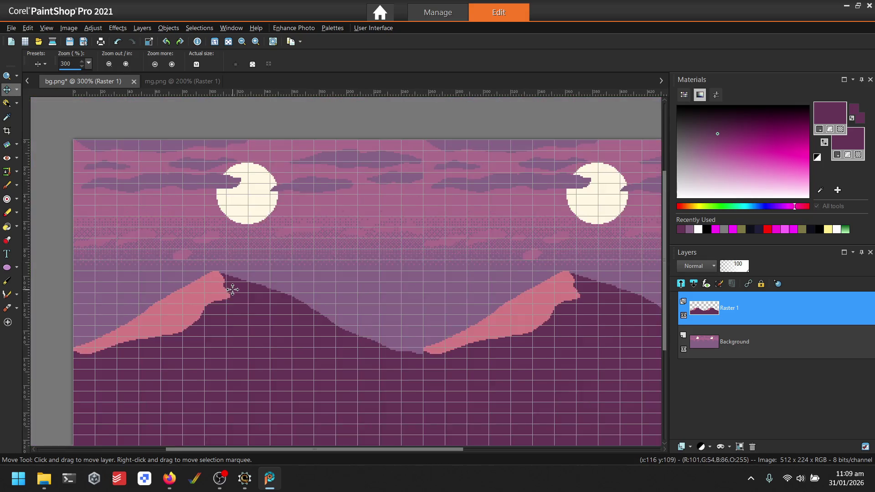
scroll(473, 284, up, 2)
scroll(455, 282, down, 3)
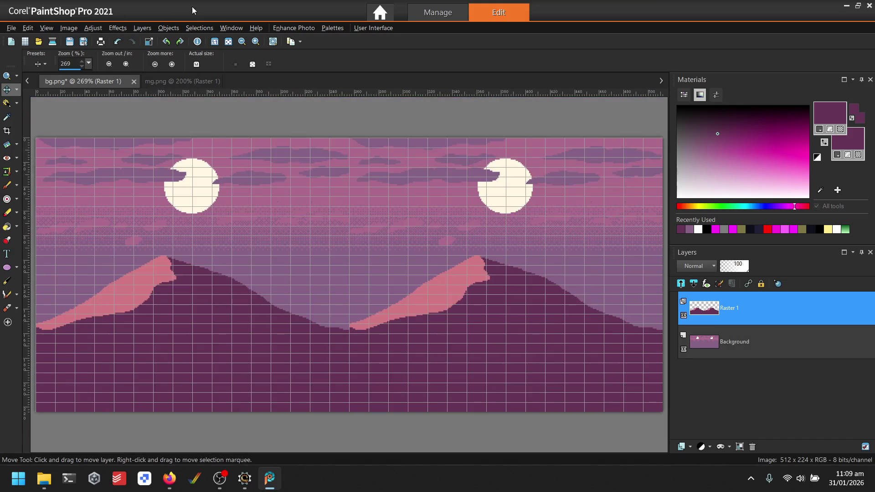
click(199, 28)
click(217, 58)
key(F12)
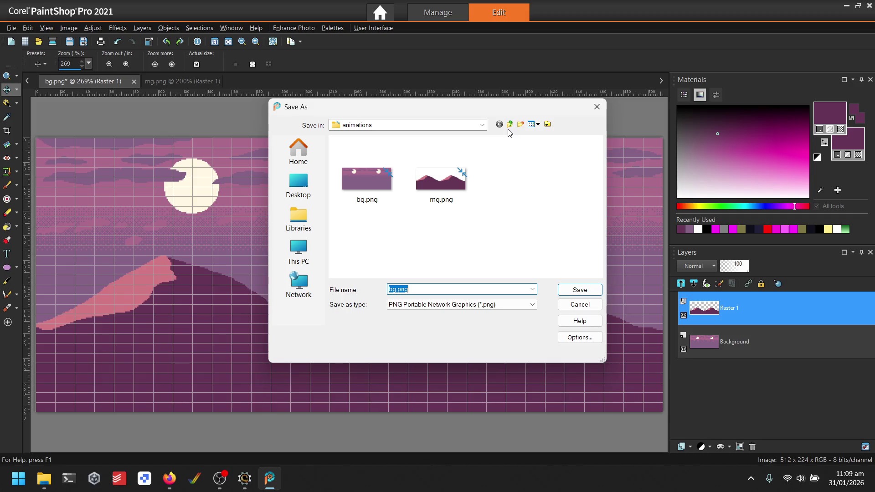
- Go up to the double_parallax folder and create a new folder named panels inside it
click(510, 125)
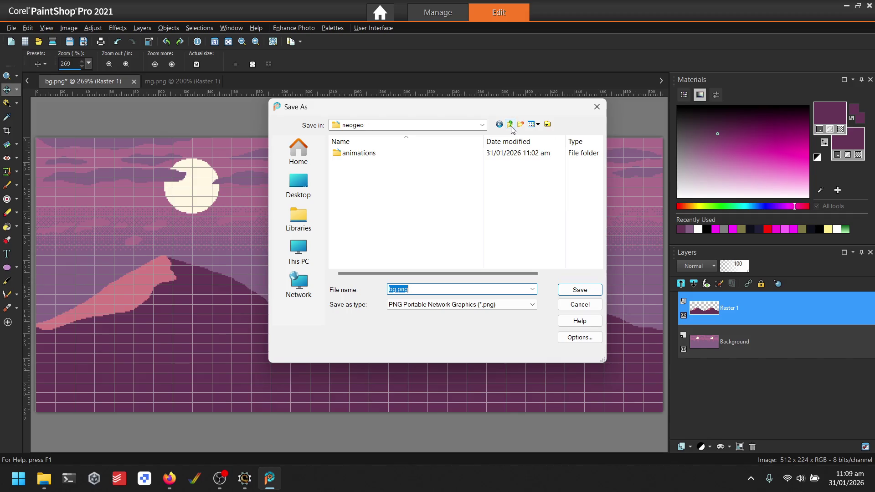
click(510, 126)
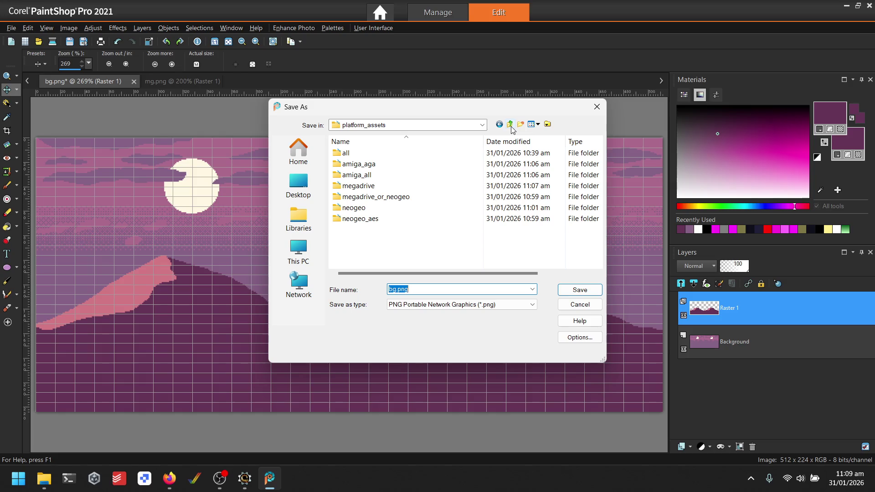
click(510, 125)
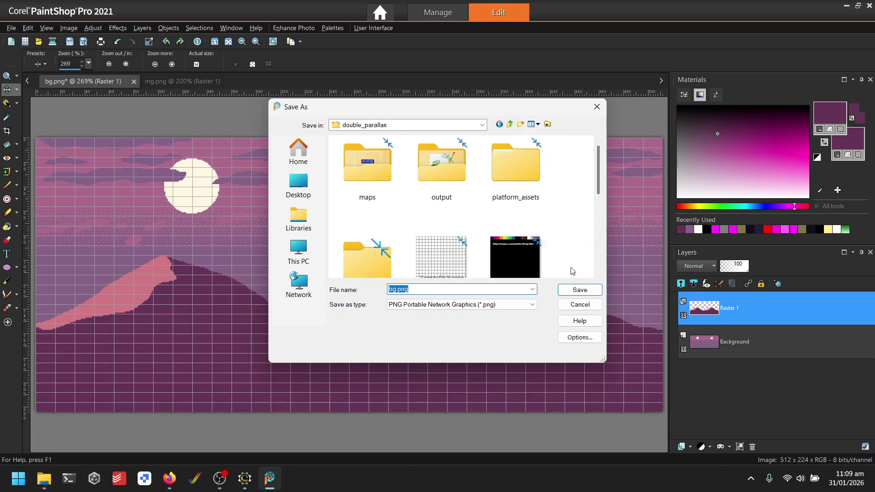
click(548, 241)
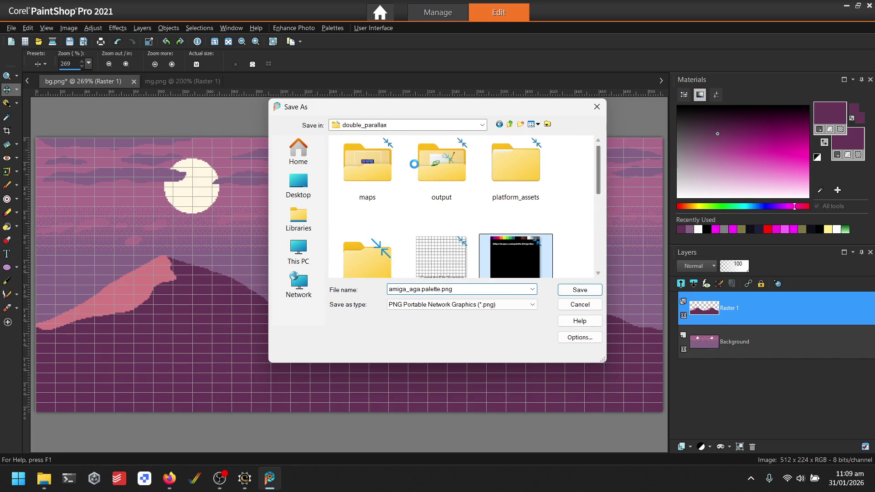
right_click(546, 256)
click(504, 218)
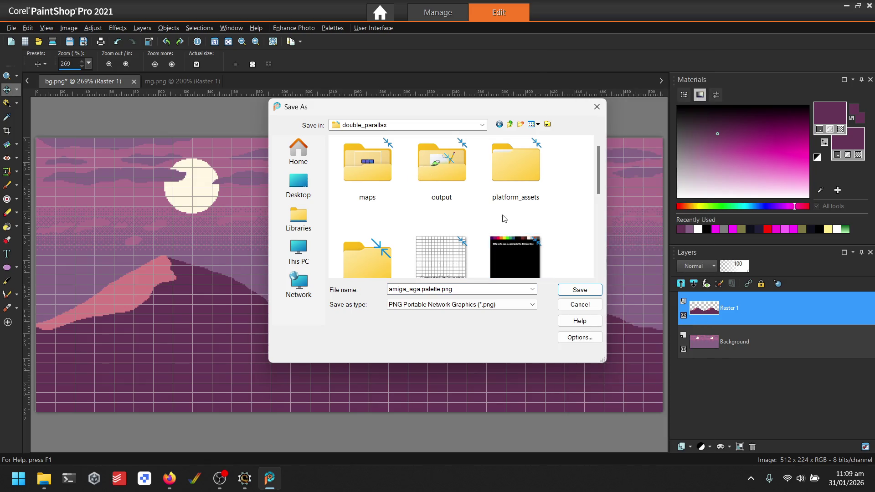
right_click(570, 223)
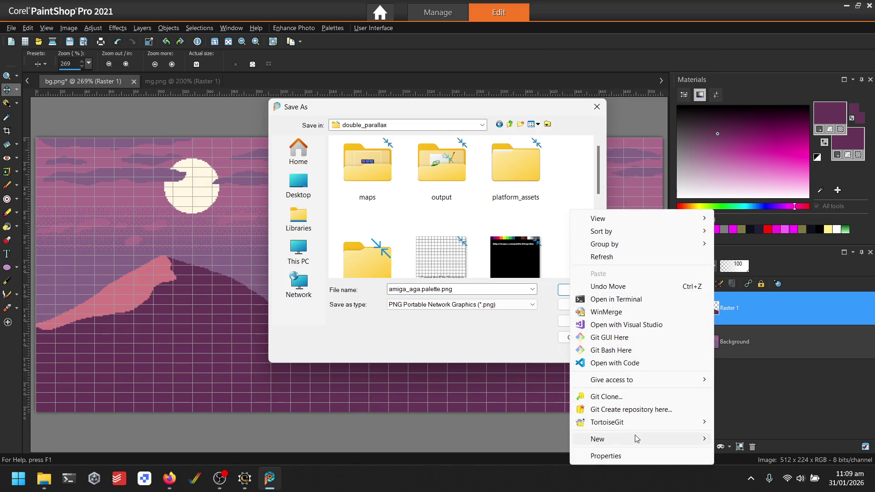
click(738, 292)
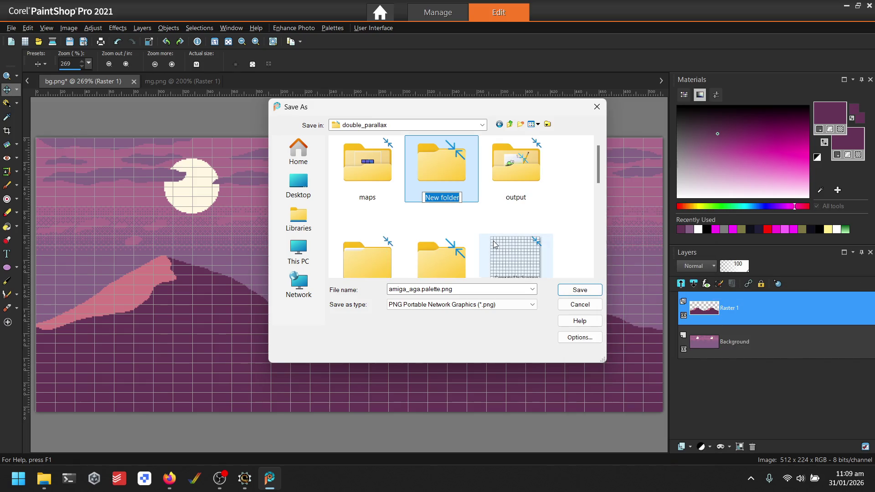
text(back)
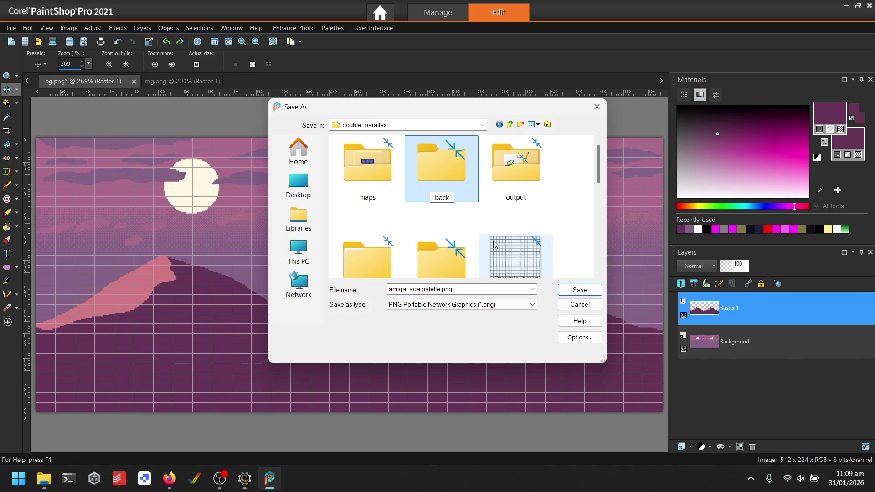
text(ls)
key(Return)
key(Return)
- Save the image in panels as mg_background.png, accepting the merged, flattened image
double_click(461, 289)
text(mg_background)
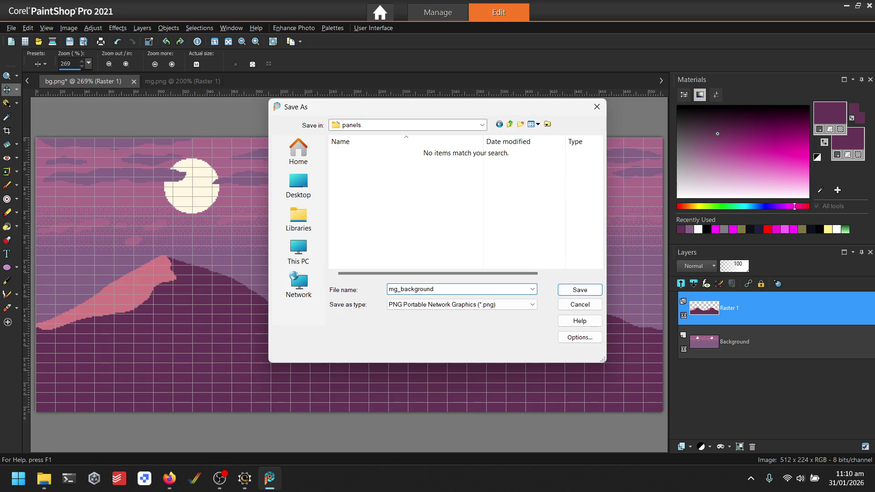
key(Return)
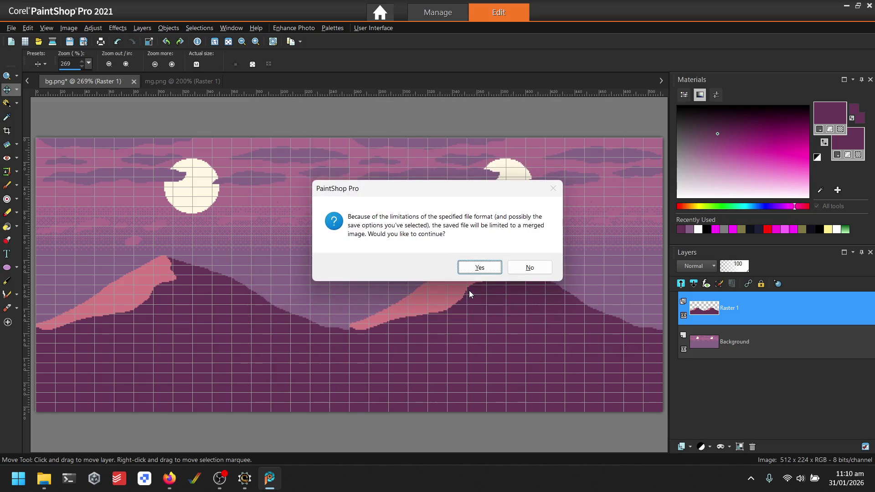
click(482, 268)
scroll(482, 262, down, 1)
click(69, 28)
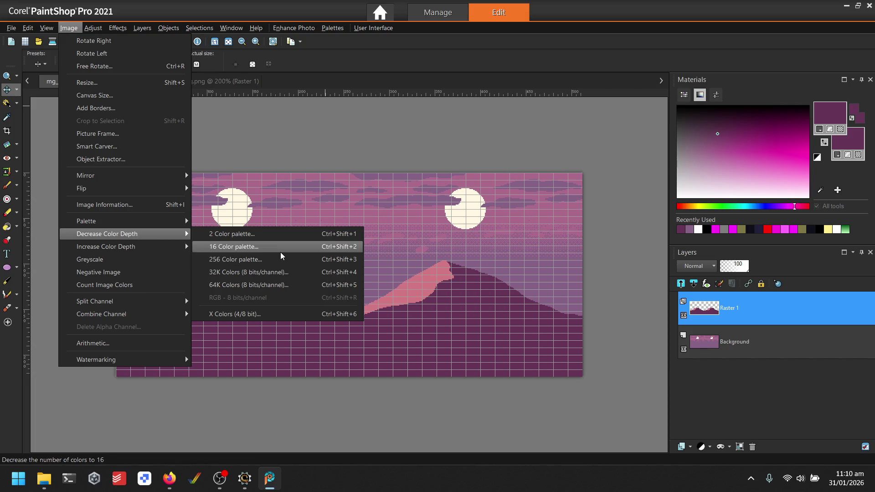
click(280, 253)
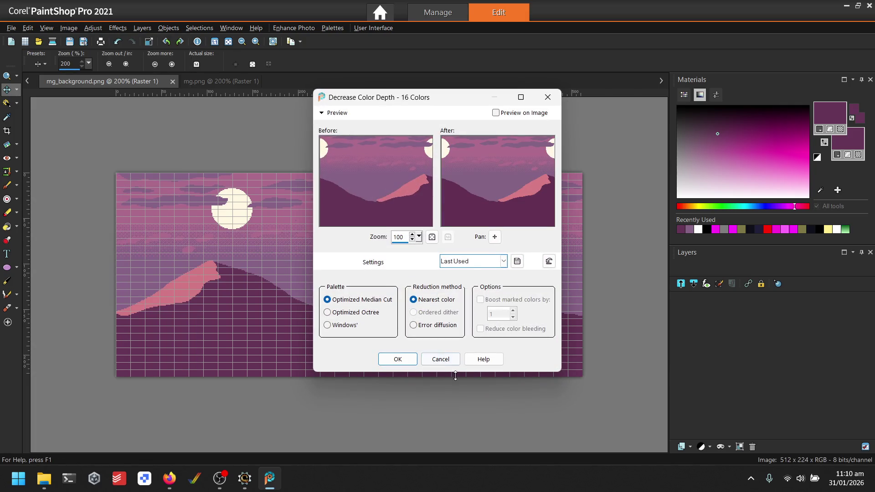
click(397, 359)
scroll(372, 205, up, 1)
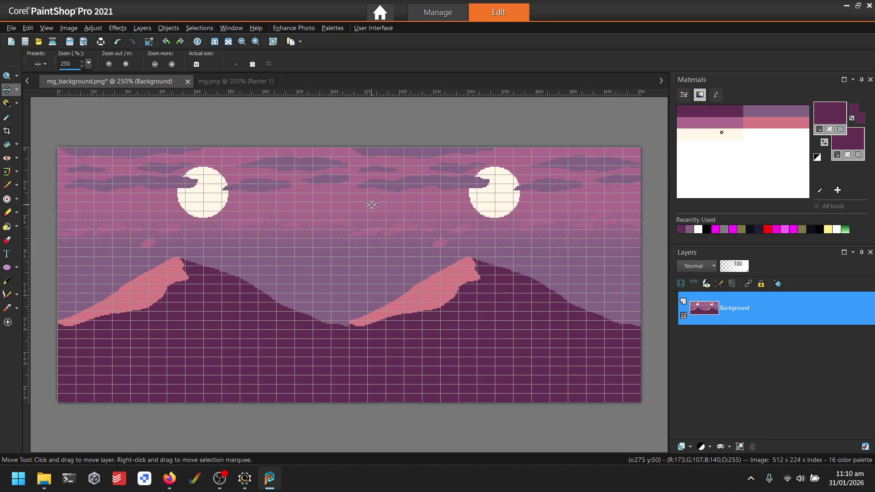
click(69, 28)
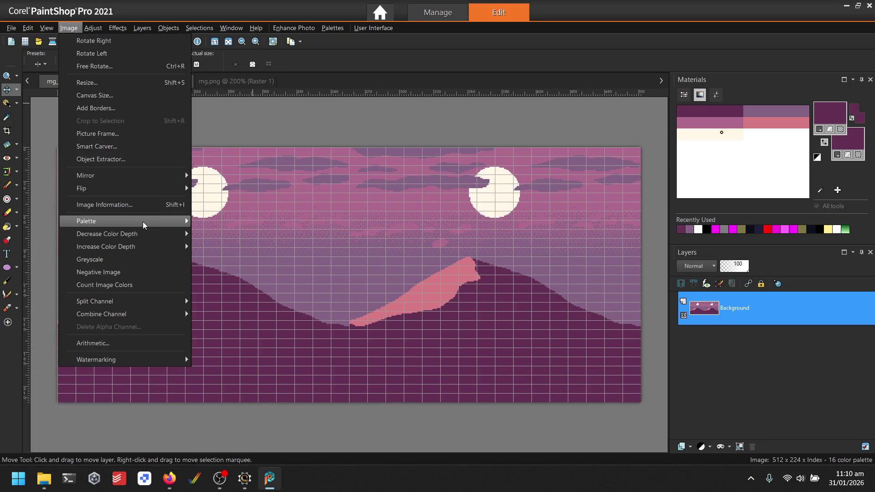
mouse_move(143, 222)
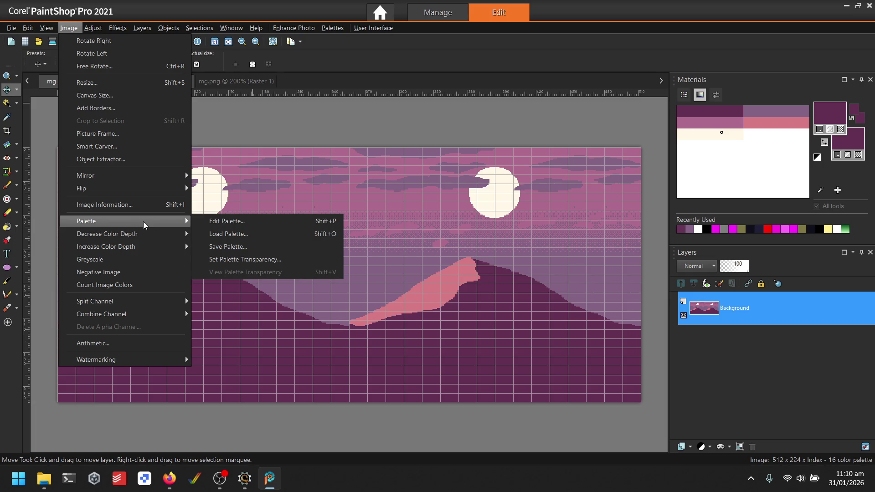
click(115, 1)
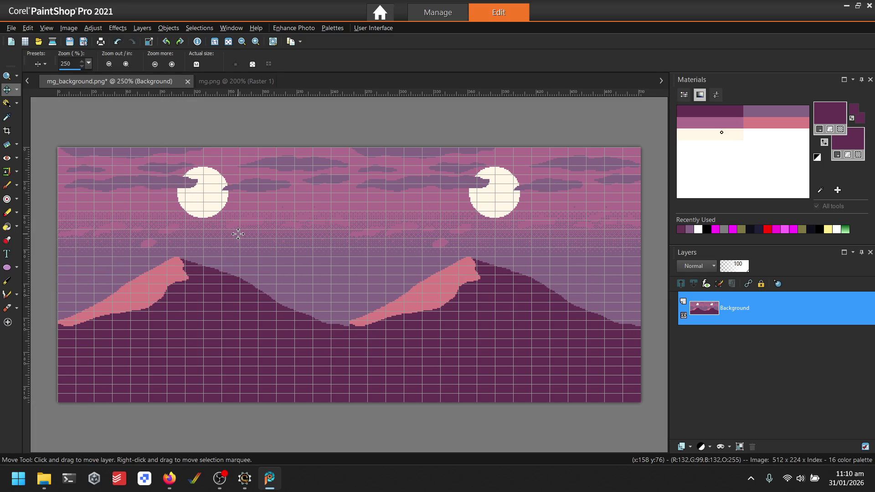
key(ctrl+z)
scroll(108, 111, down, 3)
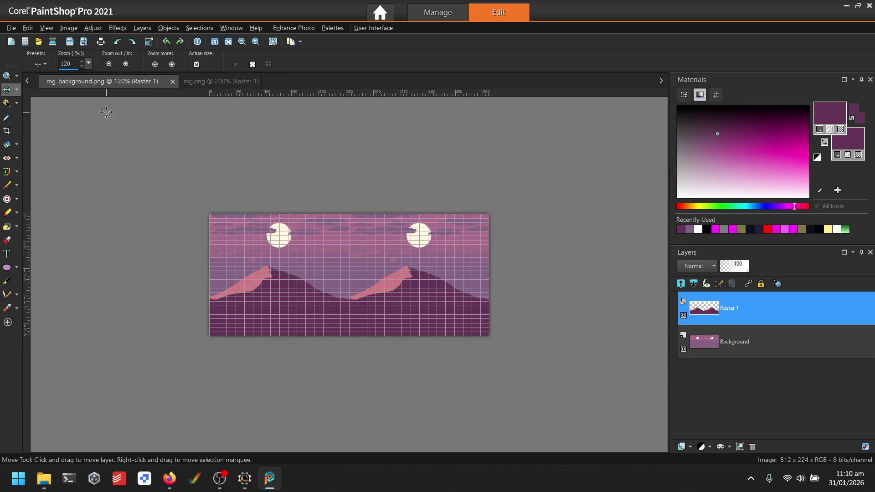
- Extend the canvas to 512×256, anchored at the top so the new space falls below
click(69, 28)
key(Escape)
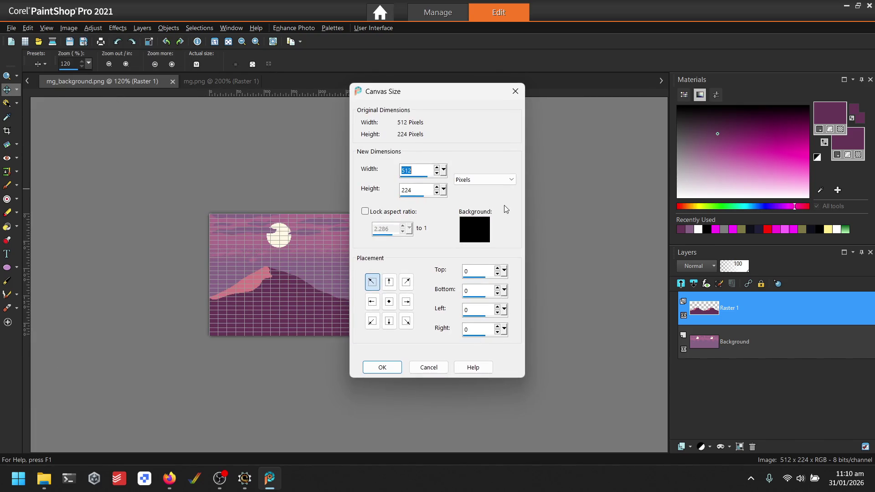
double_click(419, 187)
text(256)
click(389, 282)
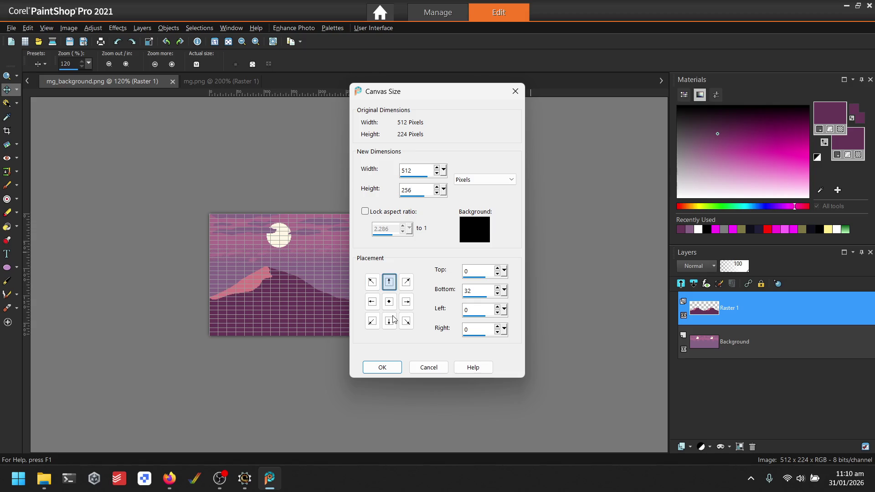
click(385, 363)
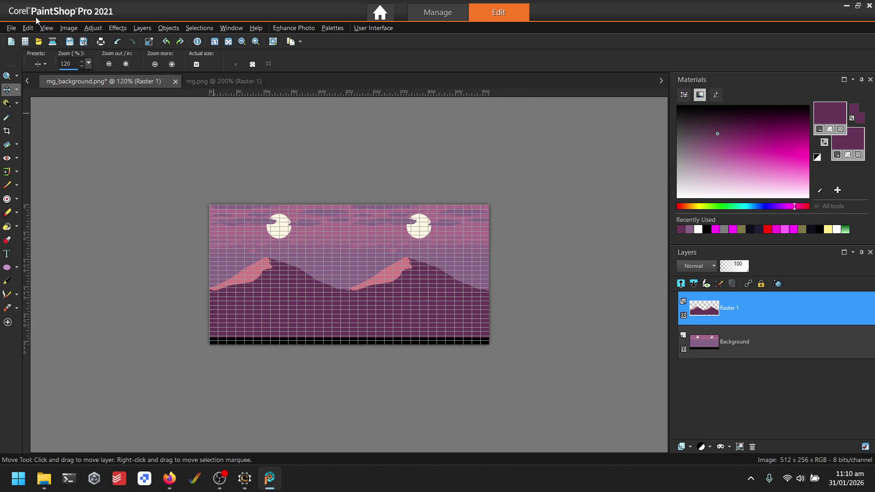
- Reduce the image to a 256-colour palette, zoom to fit, then return to Scorpion Editor's panels
click(73, 28)
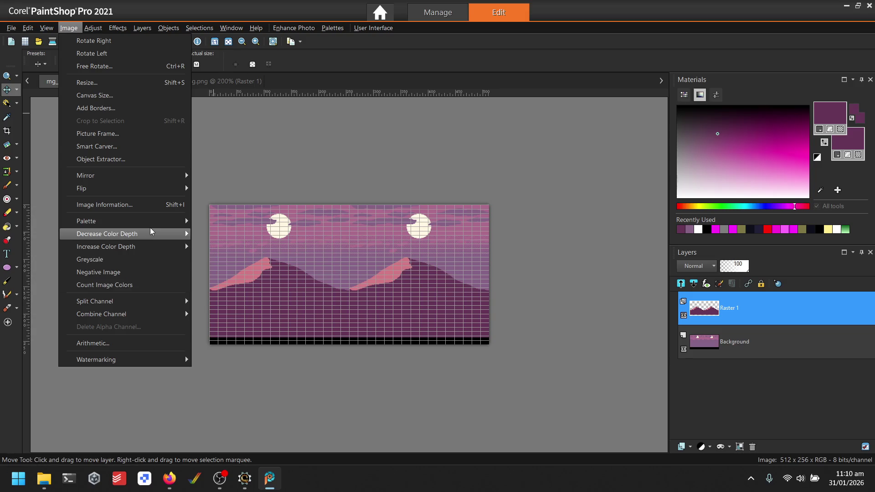
mouse_move(150, 234)
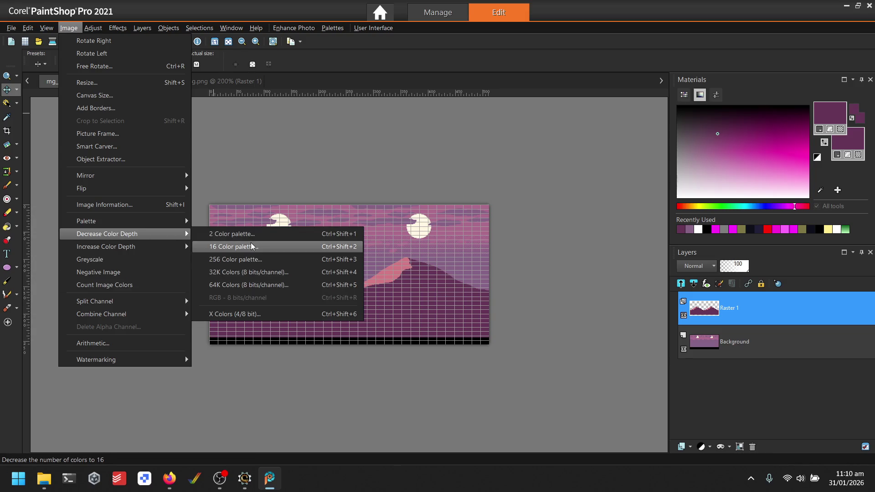
click(253, 259)
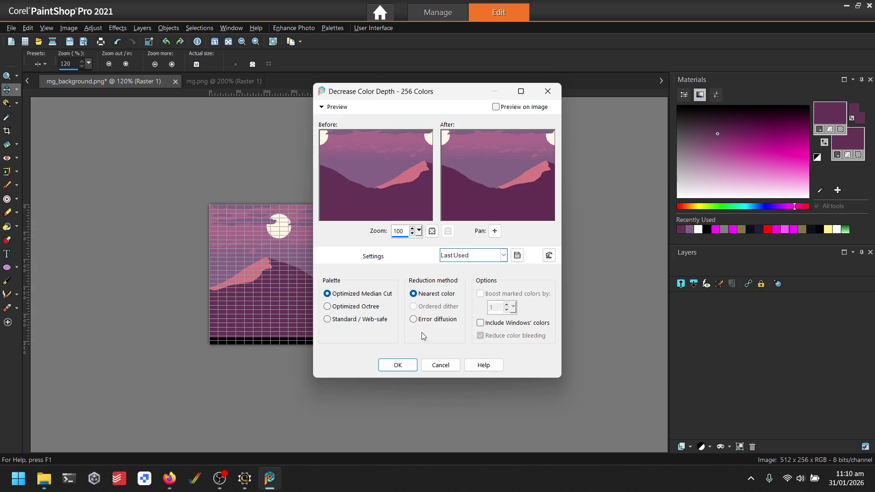
click(397, 365)
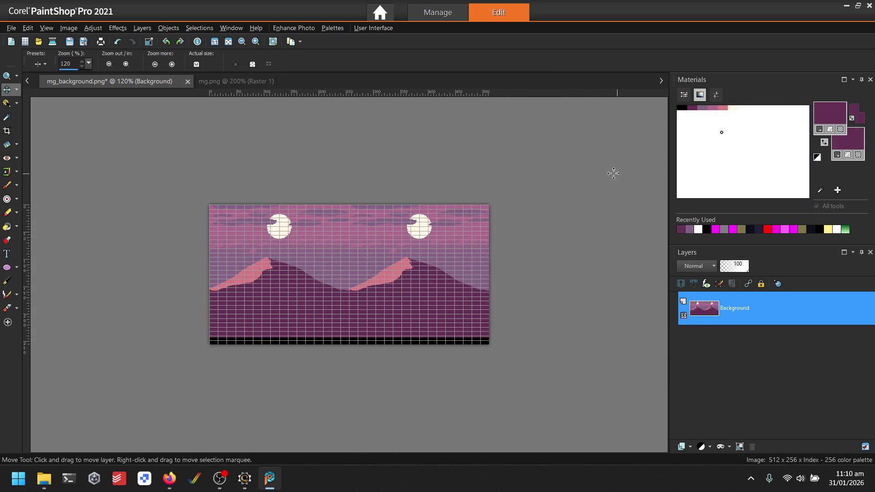
key(ctrl+alt+w)
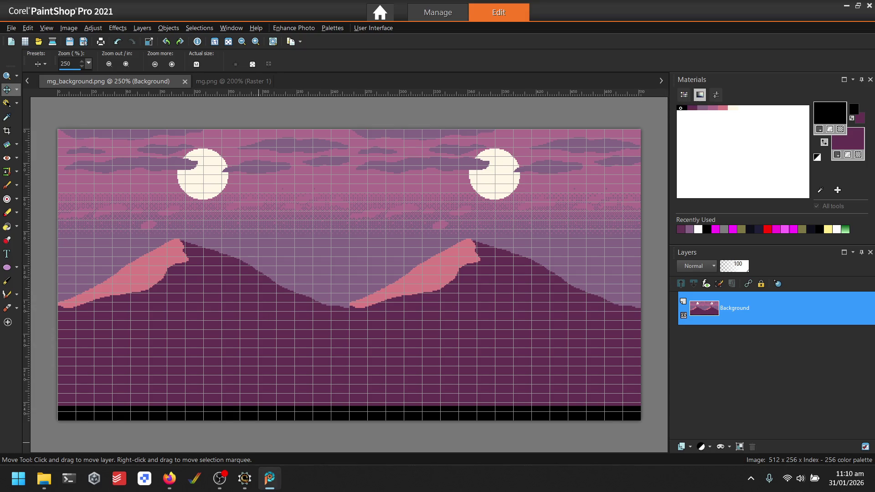
click(245, 479)
click(819, 29)
- Add a panel from panels/mg_background.png, naming its panel file mg_background in the panels folder
click(10, 46)
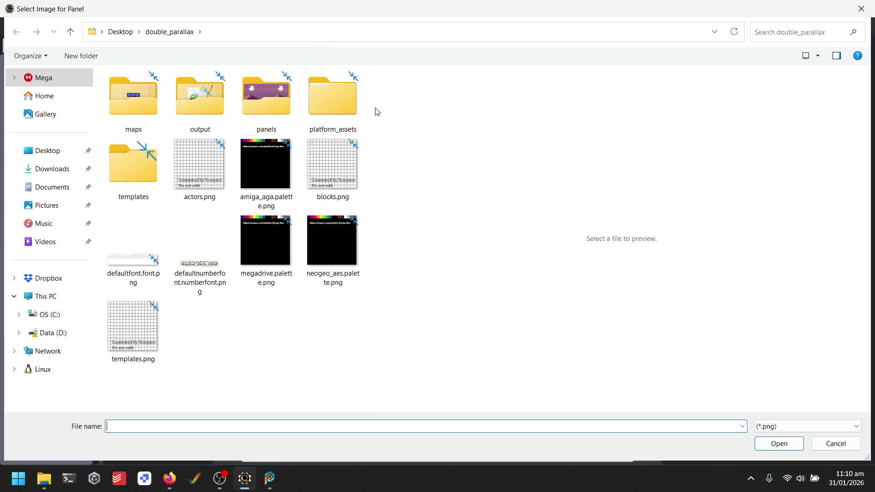
double_click(281, 100)
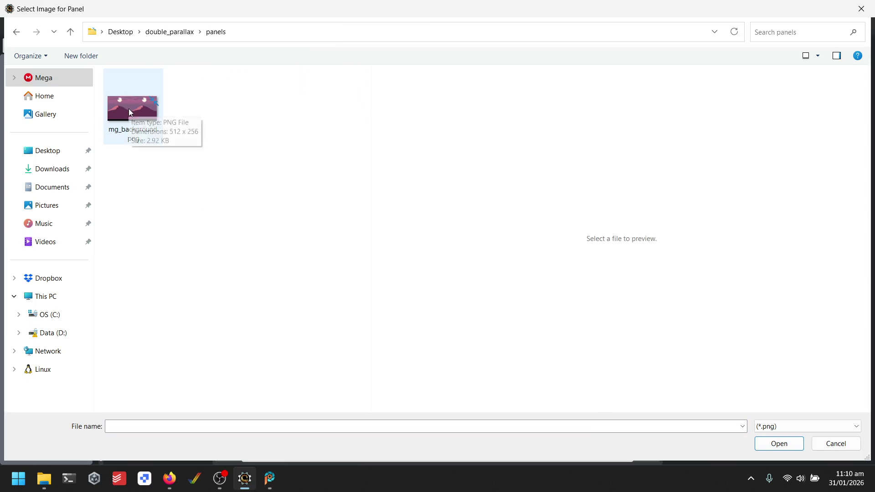
double_click(130, 112)
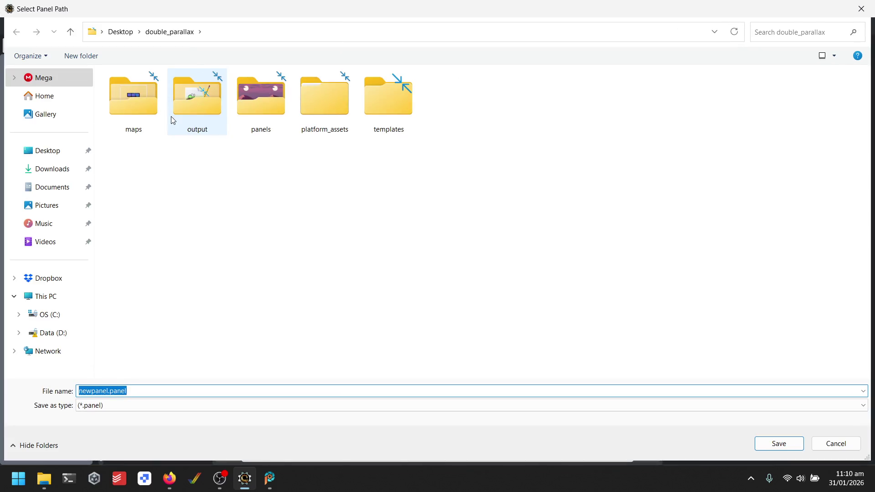
double_click(264, 111)
double_click(104, 392)
key(BackSpace)
text(mg_)
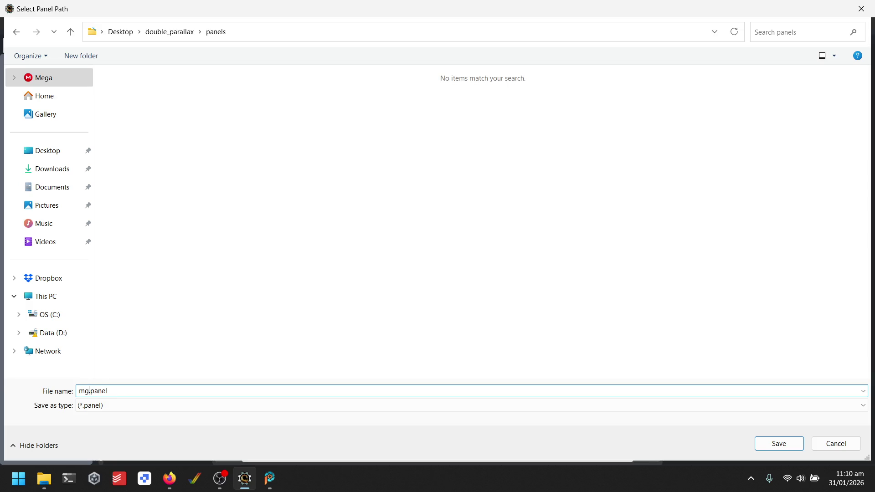
text(background)
- Save the panel and make it a Mega Drive Parallax panel with Tile slice mode (8px tiles)
key(Return)
scroll(273, 237, down, 2)
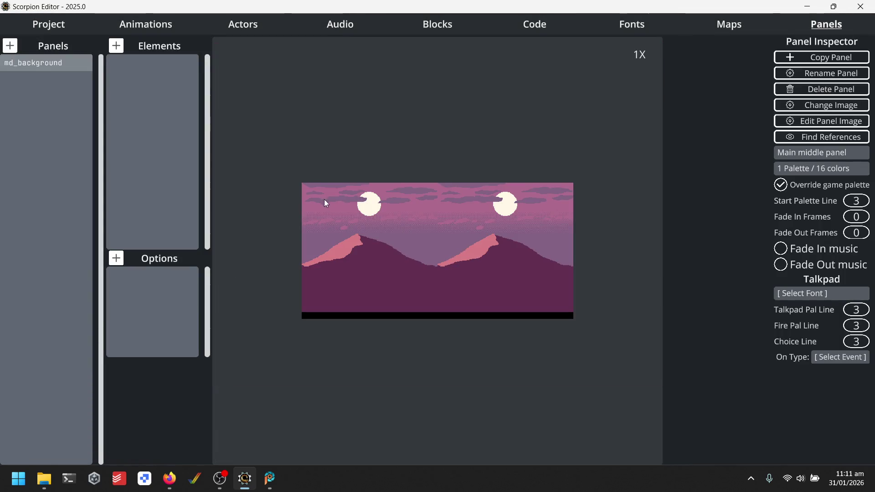
scroll(364, 219, up, 1)
scroll(412, 240, down, 1)
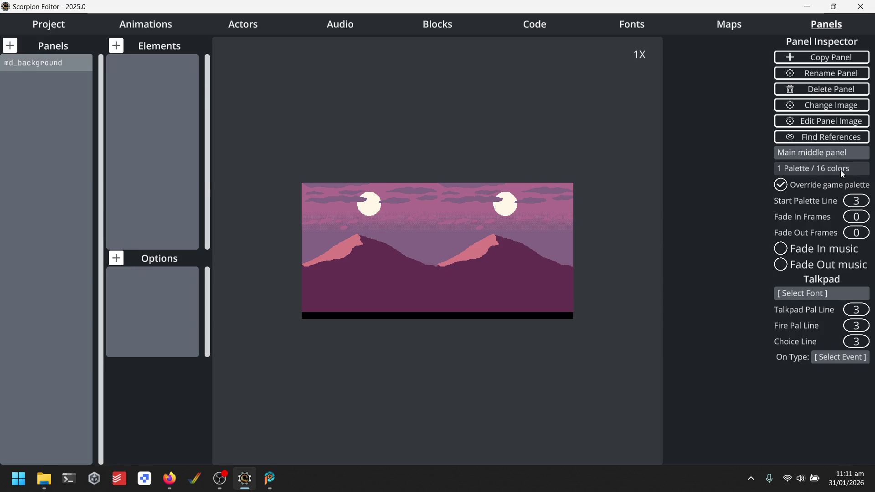
click(842, 153)
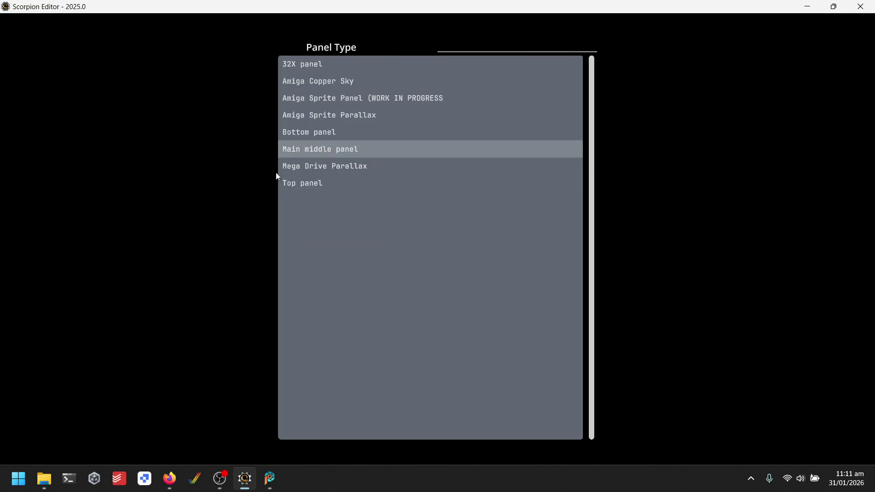
click(329, 166)
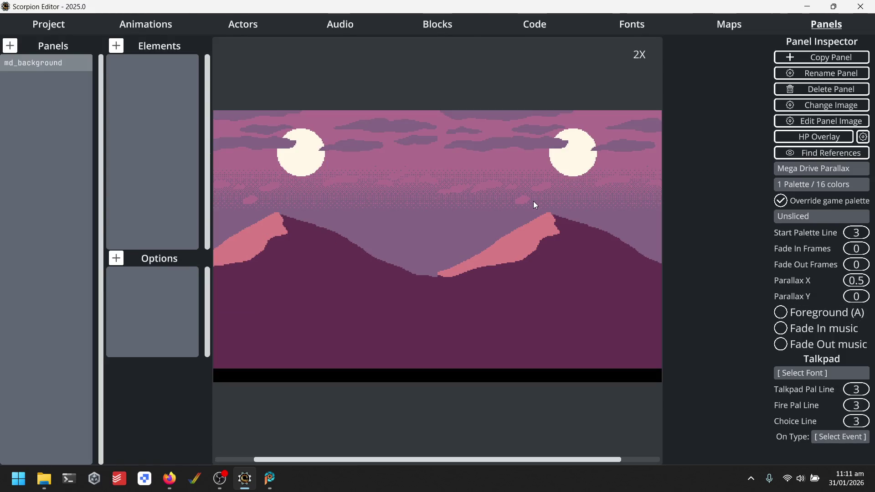
click(841, 218)
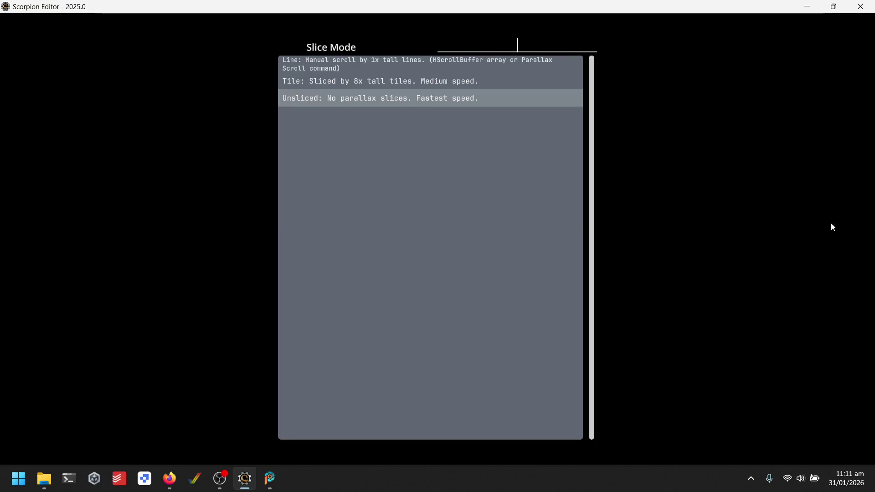
click(338, 80)
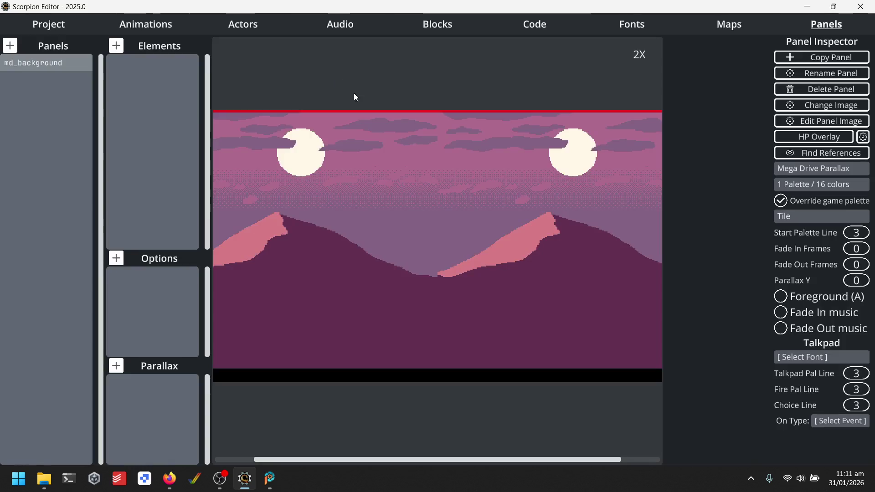
- Add parallax slices and drag the second slice's boundary to 96px, just above the mountains
click(118, 366)
click(161, 389)
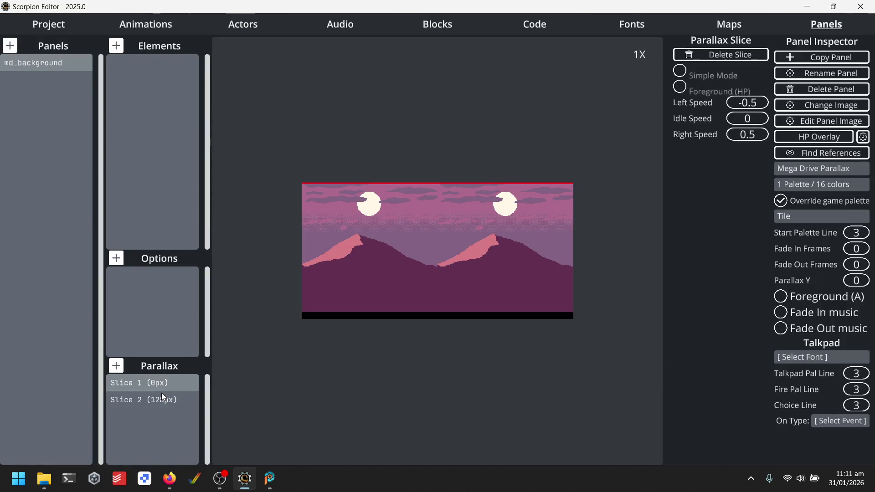
click(162, 398)
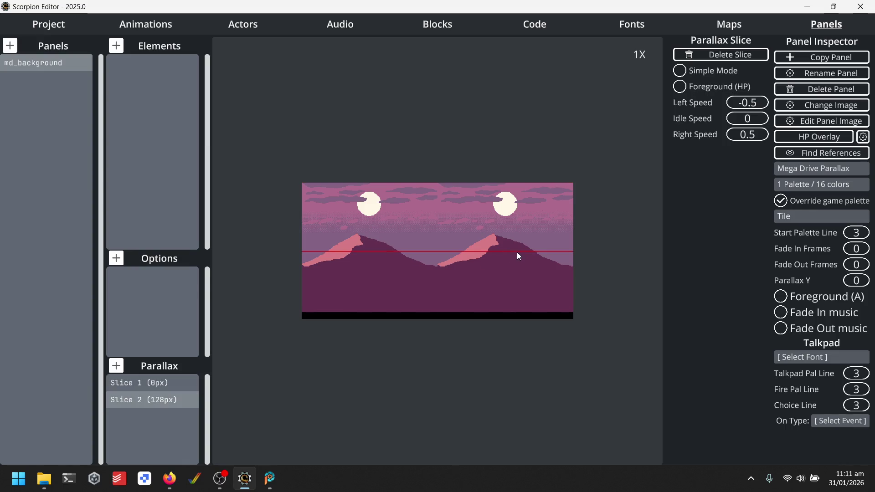
drag(513, 251, 518, 237)
scroll(387, 205, up, 2)
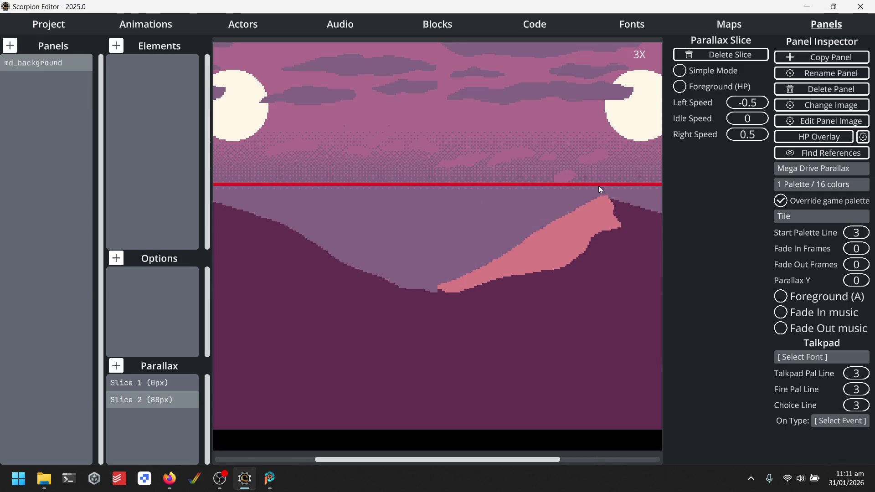
drag(608, 188, 608, 210)
scroll(550, 255, down, 2)
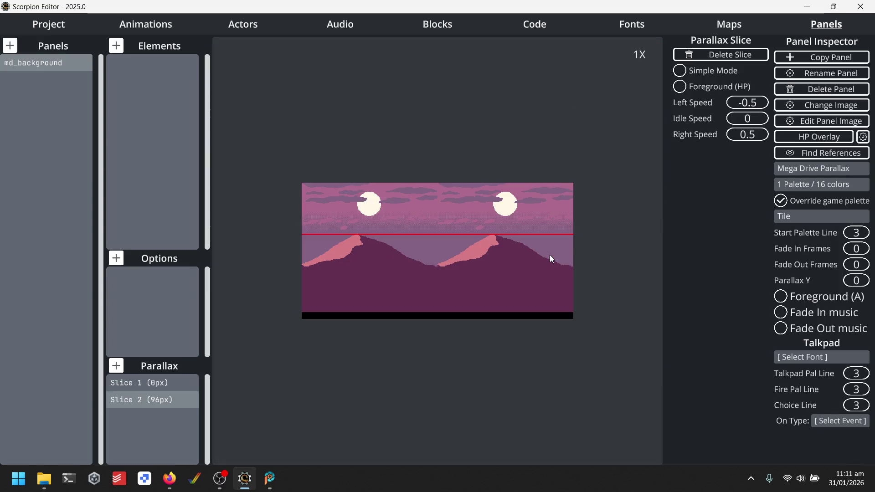
- Put the top slice in Simple Mode with a distance of 3
click(163, 382)
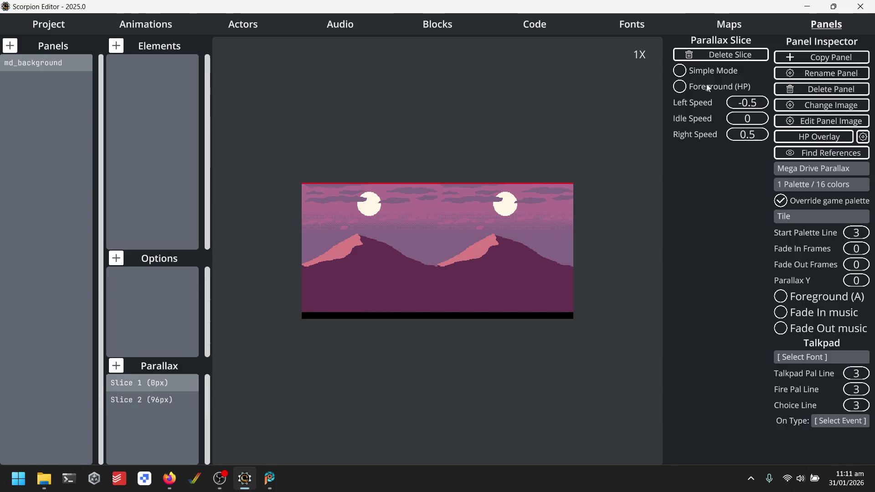
click(696, 75)
click(685, 78)
click(682, 71)
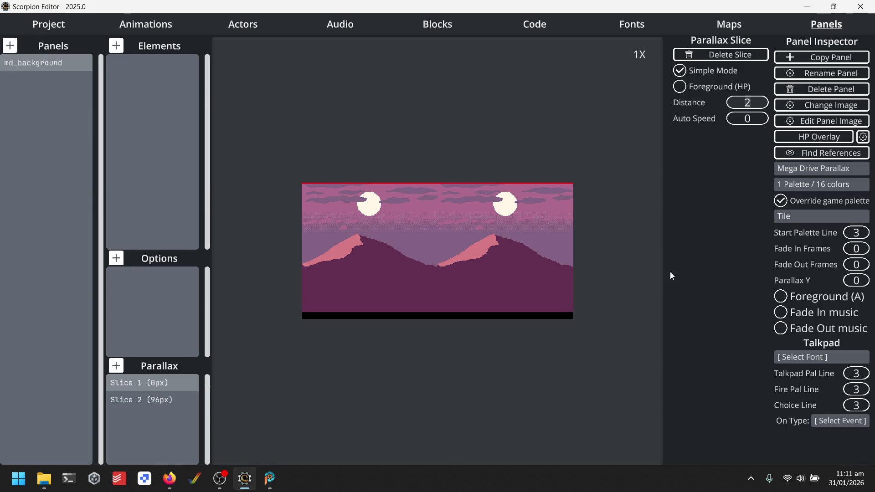
text(3)
- Turn on Simple Mode for the 96px second slice at distance 2 and review both slices
click(164, 400)
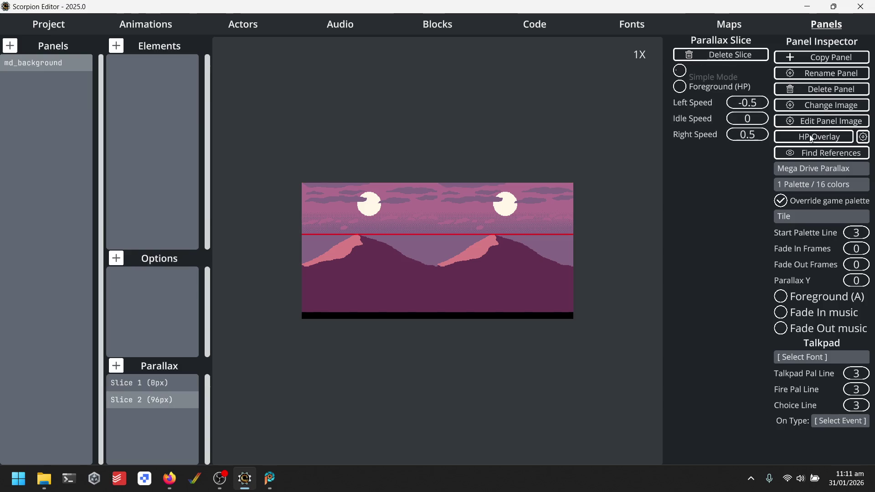
click(679, 70)
click(156, 381)
click(165, 400)
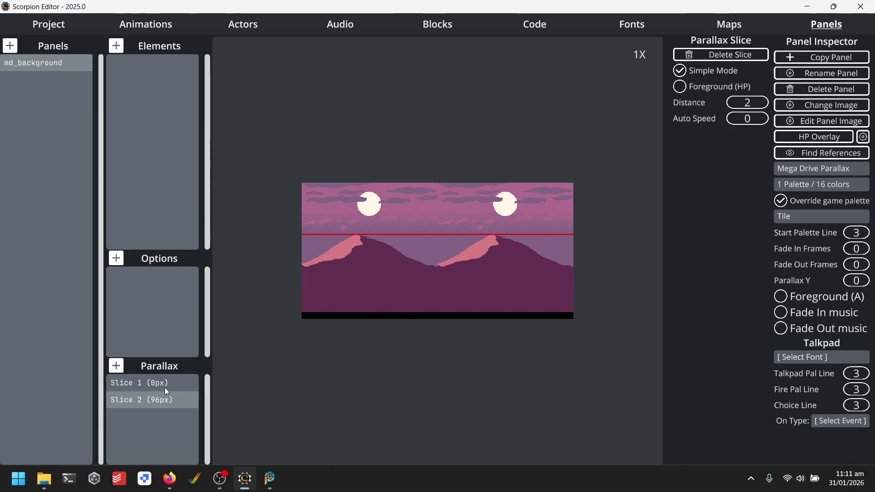
click(165, 387)
click(165, 393)
click(163, 382)
click(165, 392)
click(166, 385)
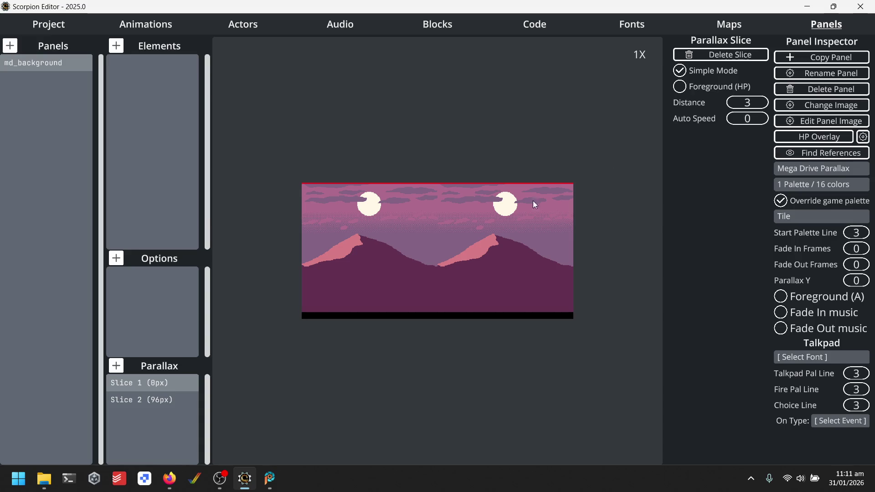
scroll(380, 210, up, 1)
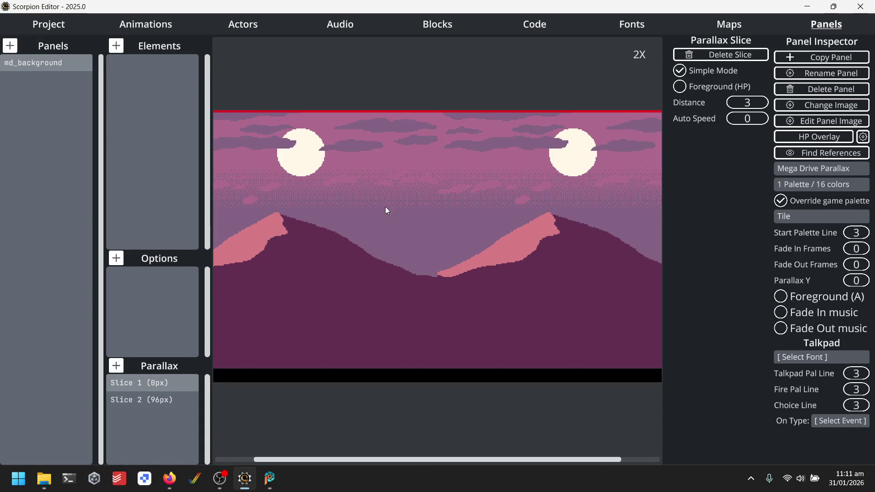
scroll(389, 153, down, 1)
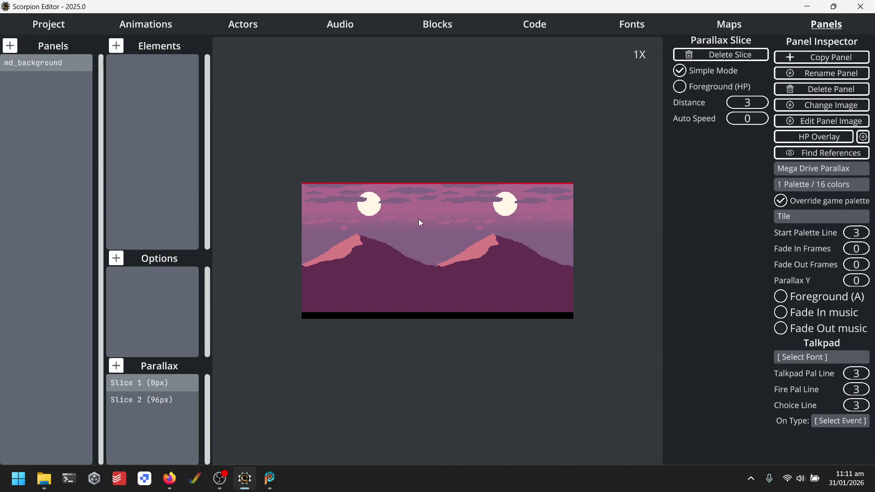
click(149, 404)
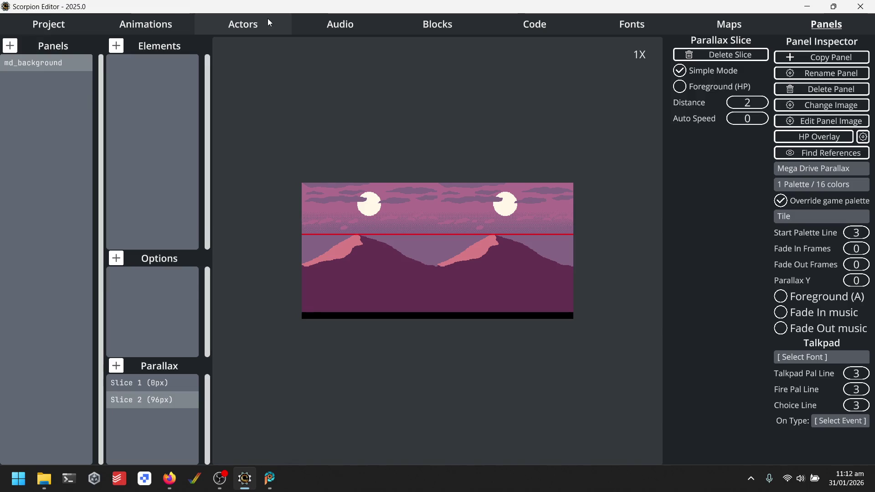
click(767, 23)
- Assign md_background as the map's parallax panel
click(10, 63)
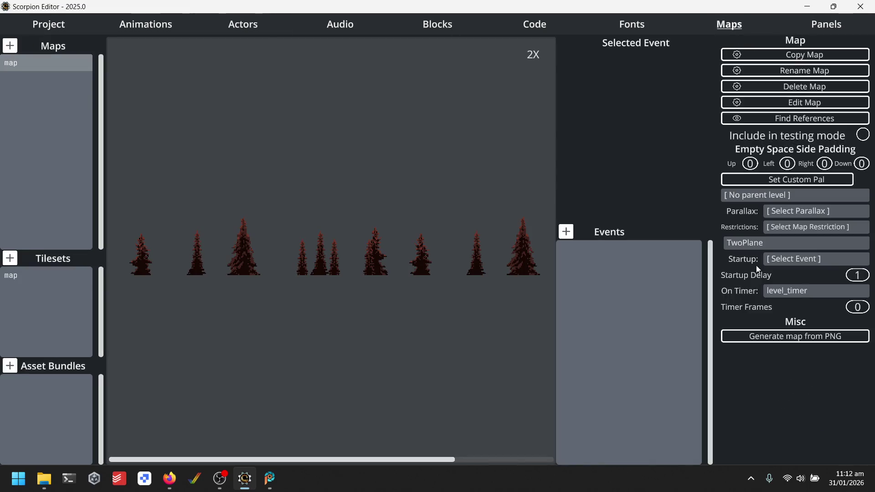
click(829, 213)
click(313, 79)
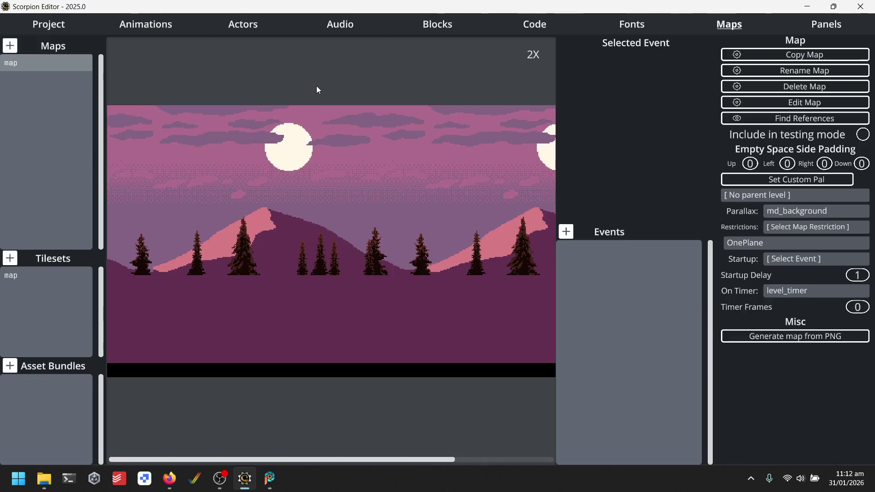
scroll(323, 162, down, 1)
- Build and run the game in BlastEm, then close the emulator and the success message
click(31, 28)
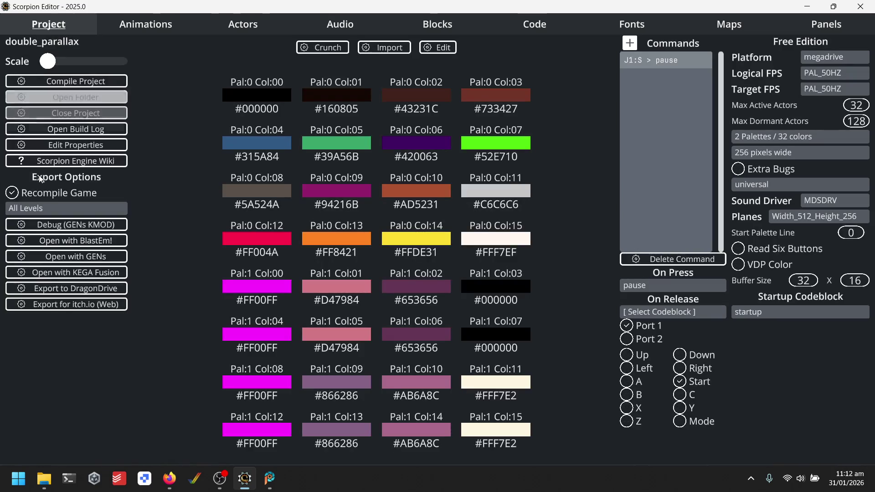
click(101, 245)
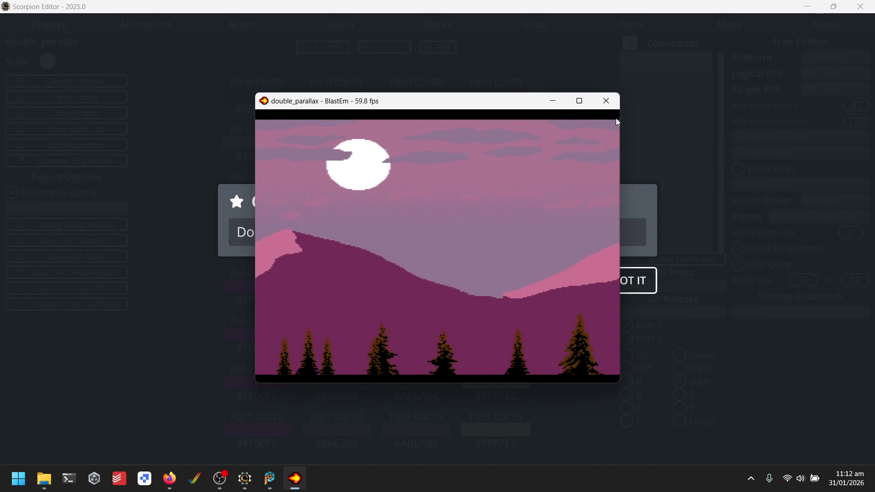
click(606, 100)
click(637, 281)
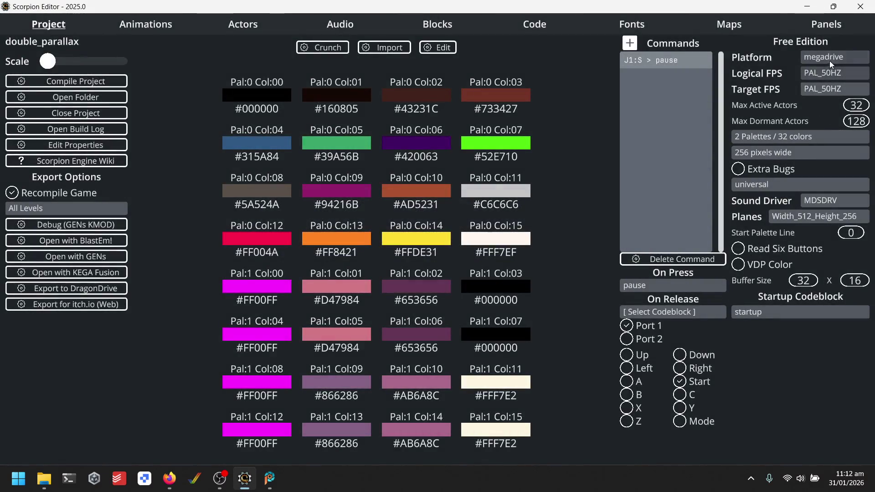
- Switch the target platform to Neo Geo AES and try a MAME build, which fails
click(829, 61)
click(324, 100)
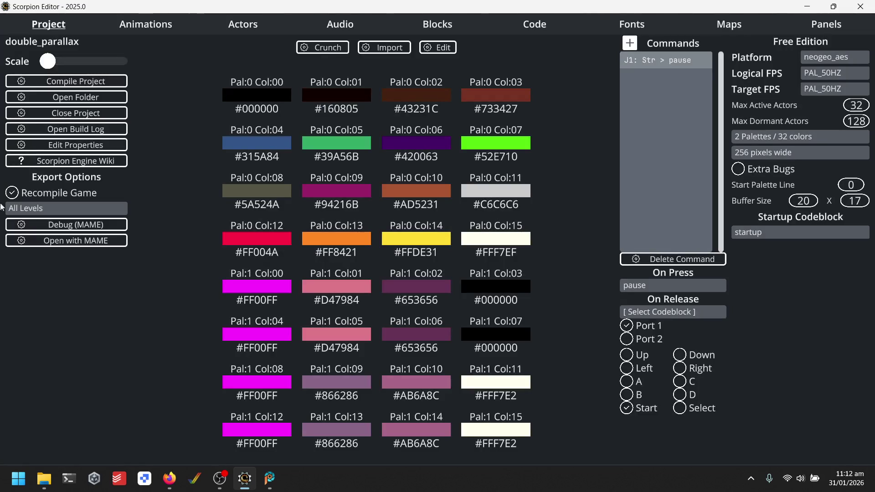
click(86, 241)
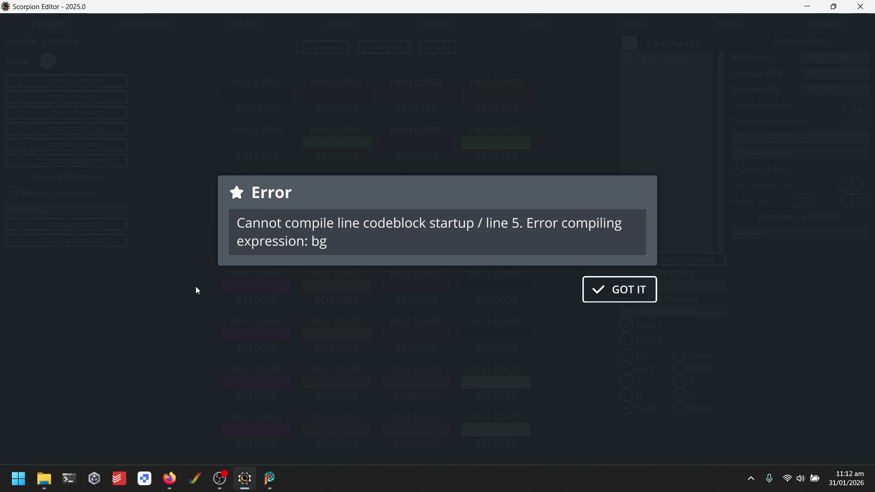
click(636, 287)
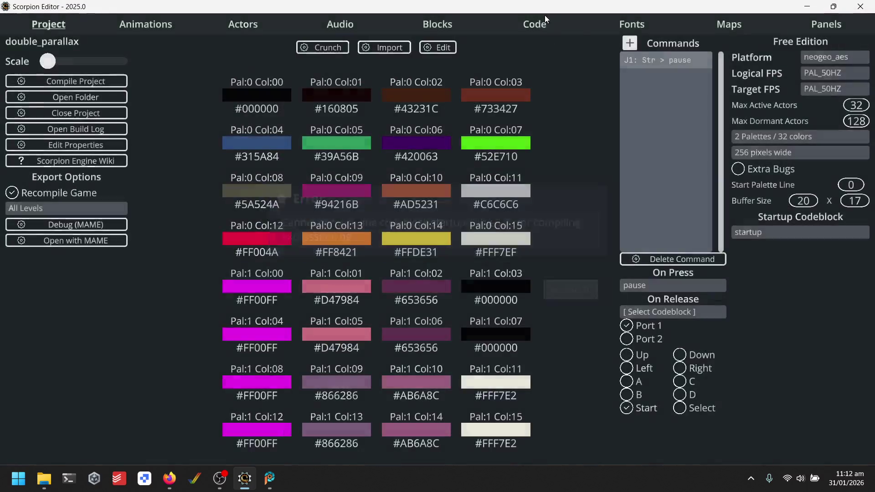
- Inspect the bg spawn lines in Code and the empty Actors list, then open platform_assets
click(537, 23)
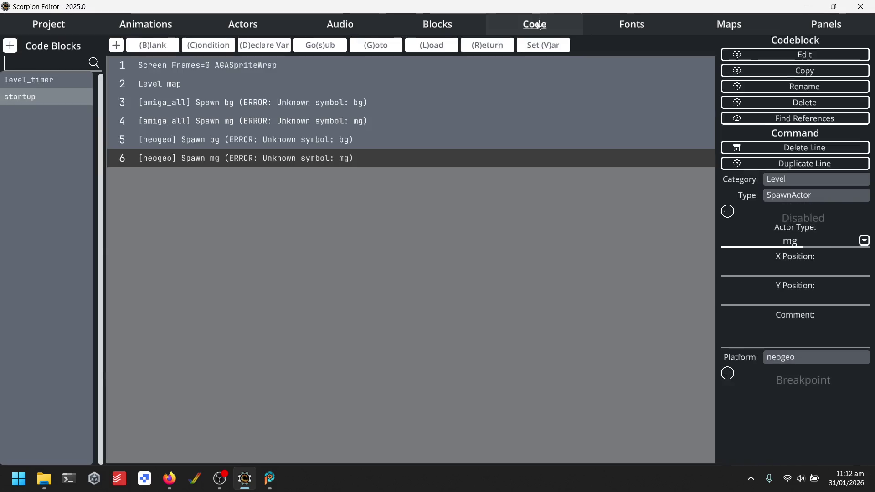
click(236, 103)
click(242, 141)
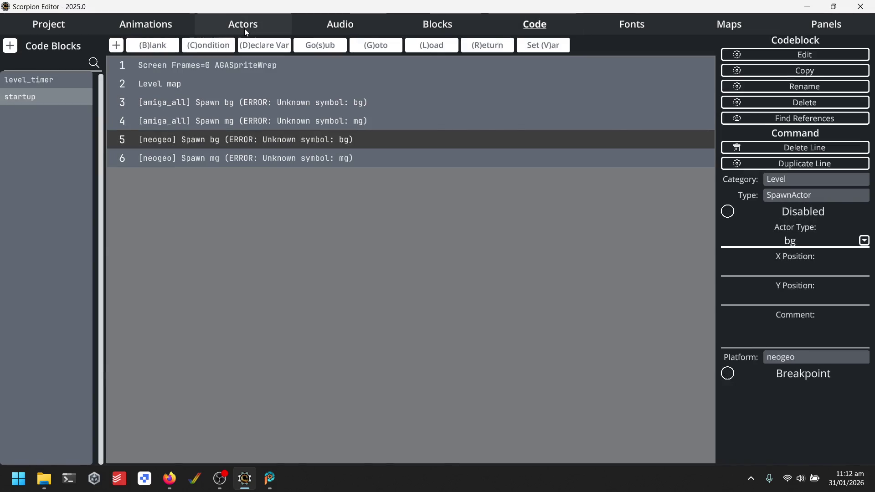
click(245, 28)
click(155, 24)
click(211, 23)
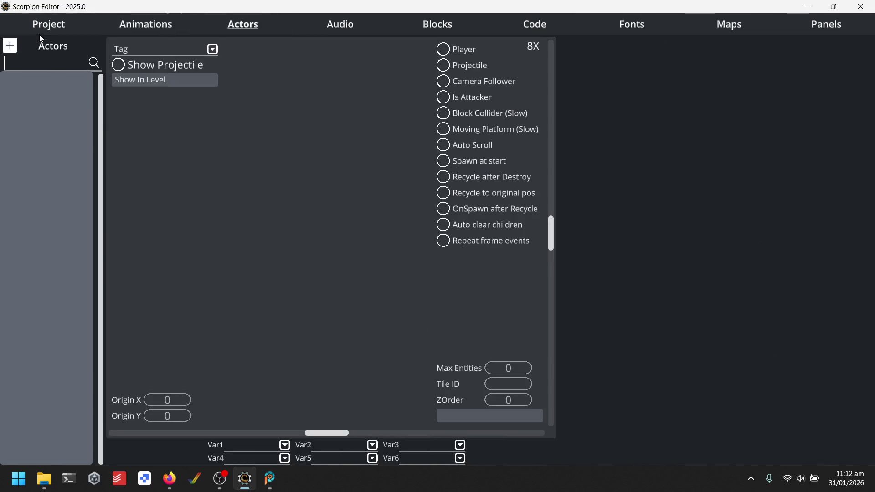
click(57, 22)
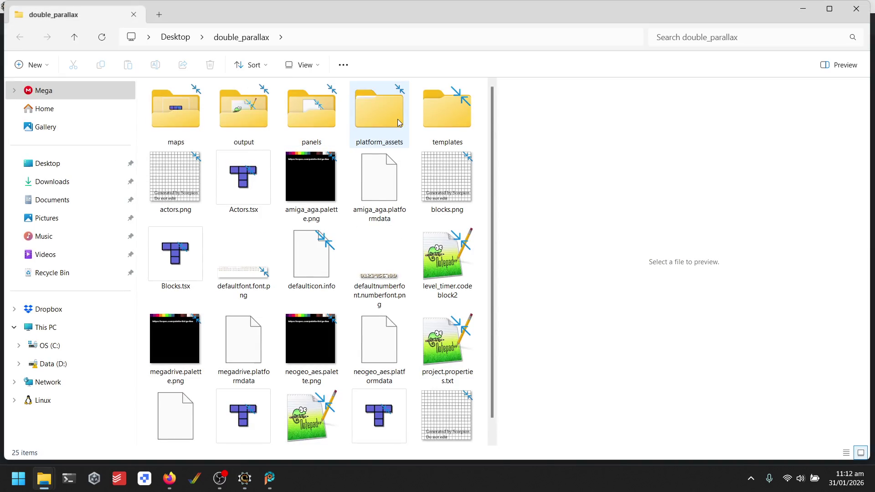
double_click(397, 119)
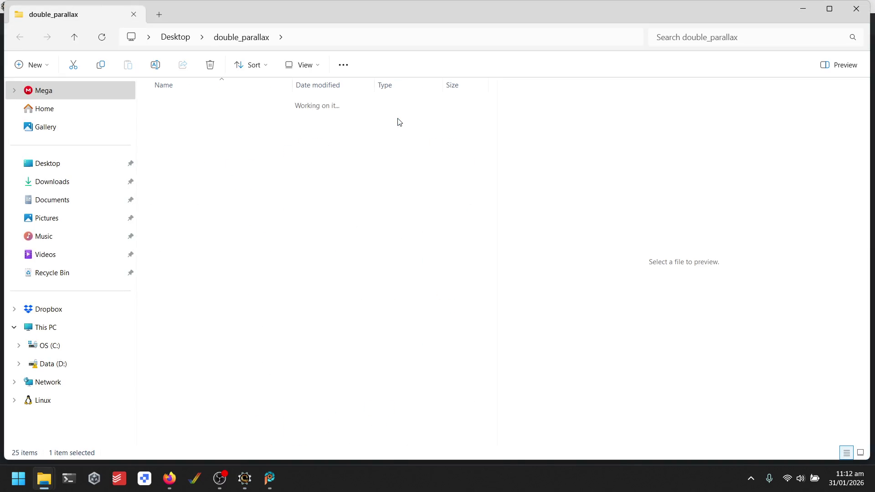
- Copy the actors folder from amiga_all into platform_assets/neogeo and check Scorpion Editor's actors list
double_click(193, 182)
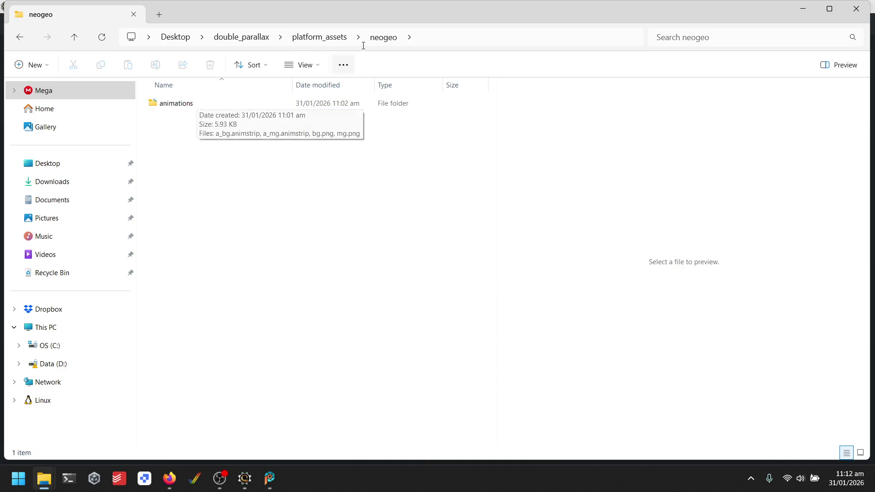
click(321, 38)
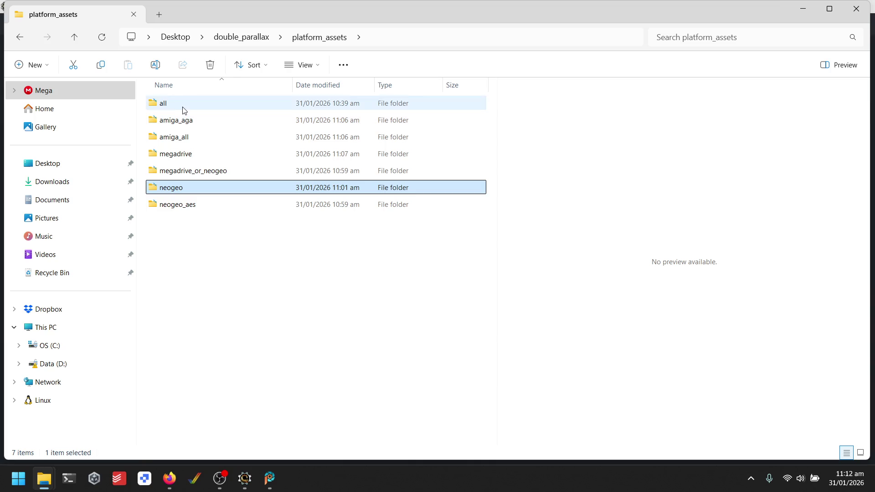
double_click(187, 136)
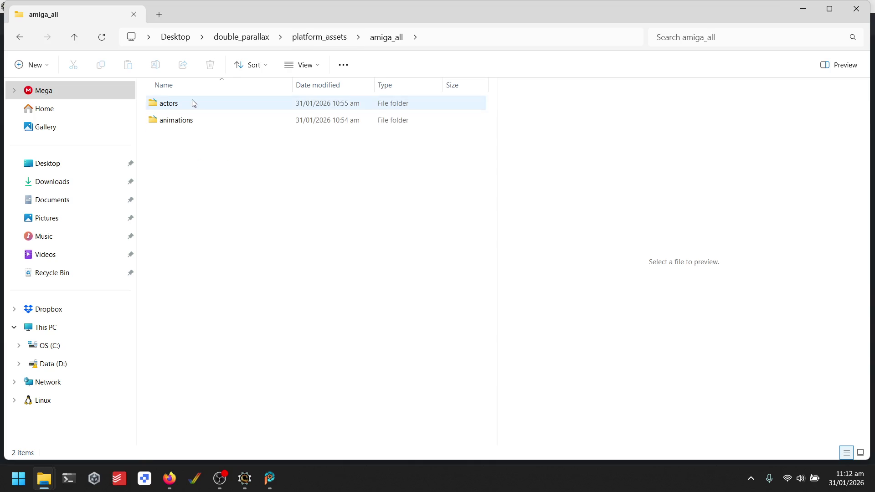
click(297, 37)
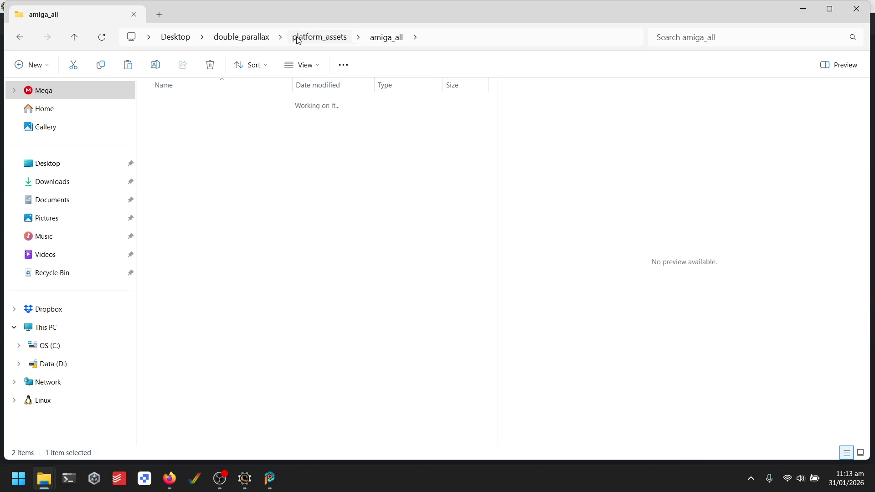
double_click(196, 187)
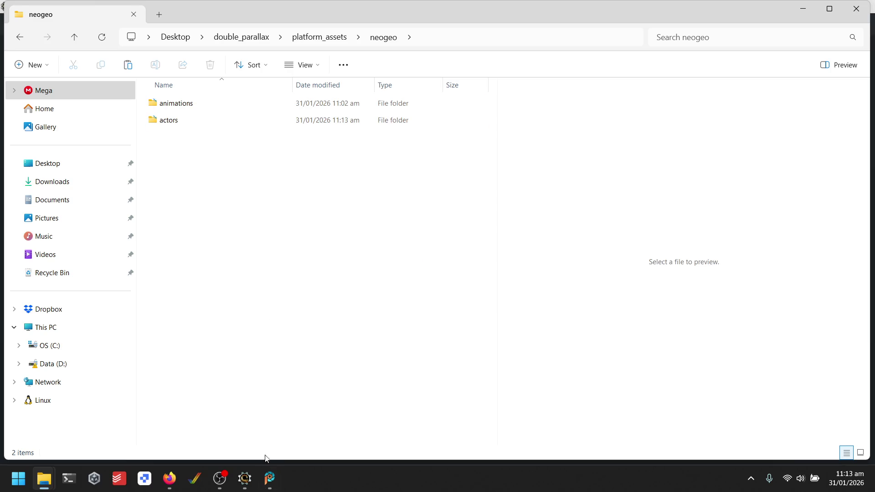
click(245, 479)
click(243, 24)
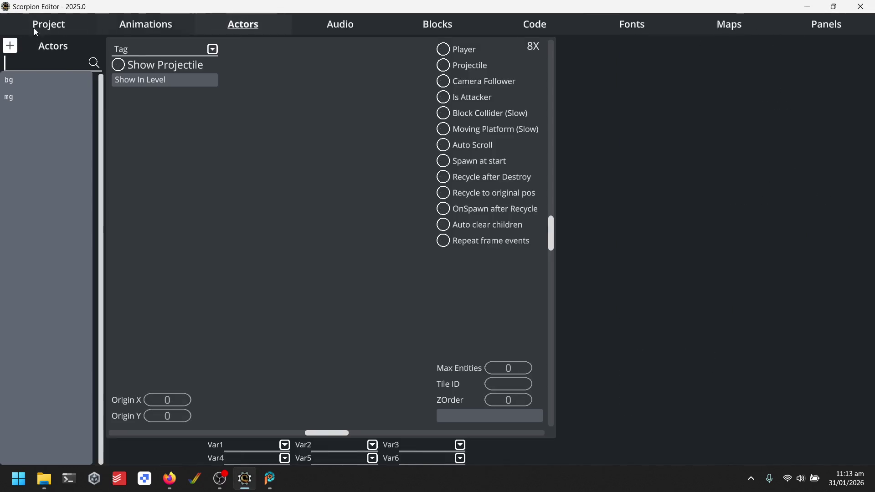
- Check the bg and mg actors, then run the Neo-Geo build in MAME and close it
click(15, 90)
click(30, 76)
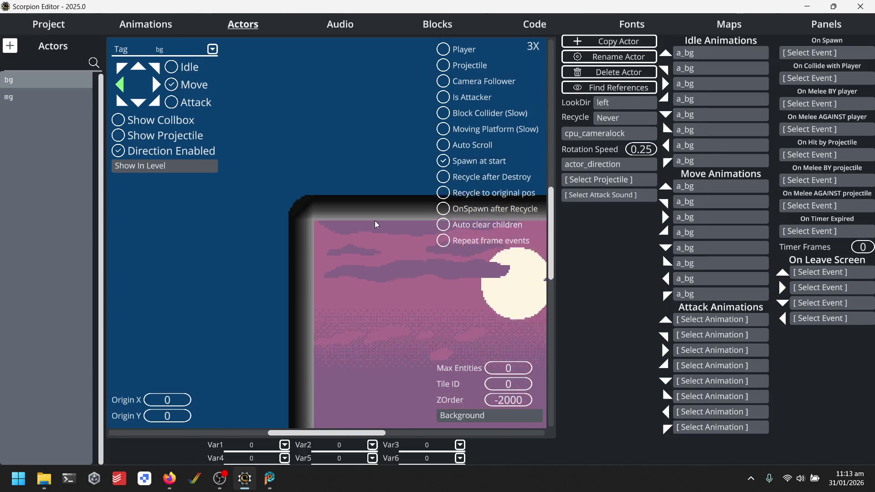
click(50, 25)
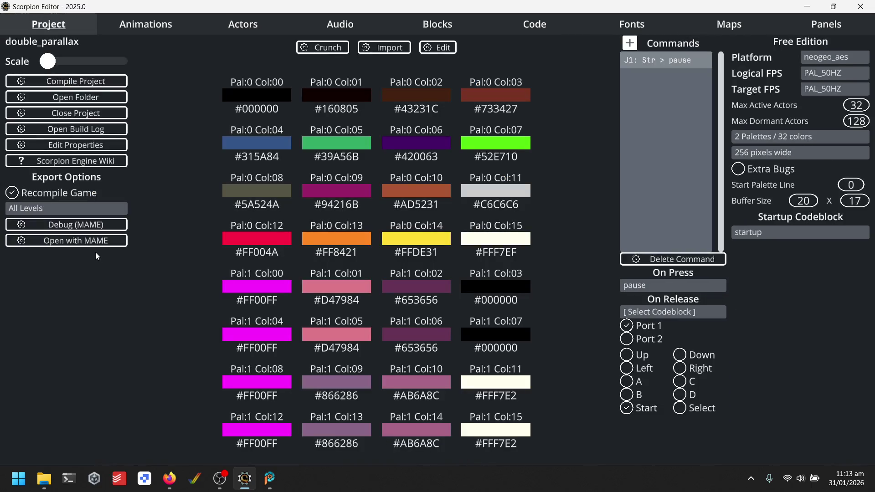
click(94, 241)
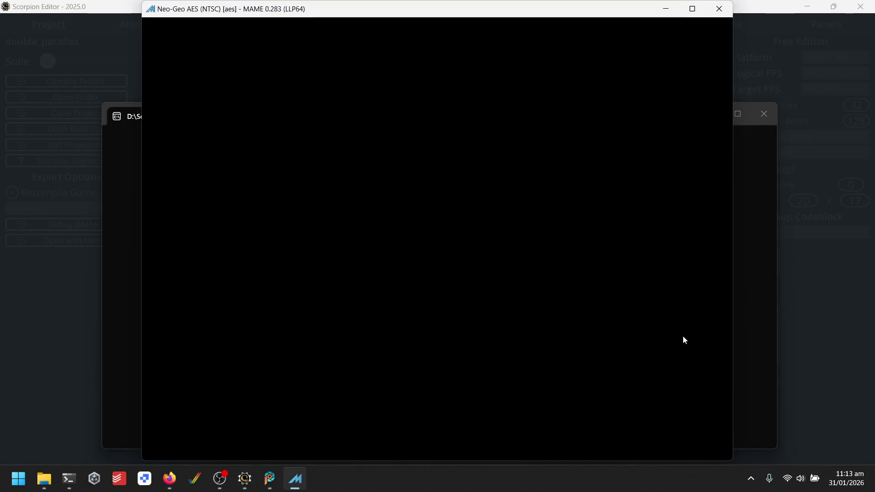
key(Return)
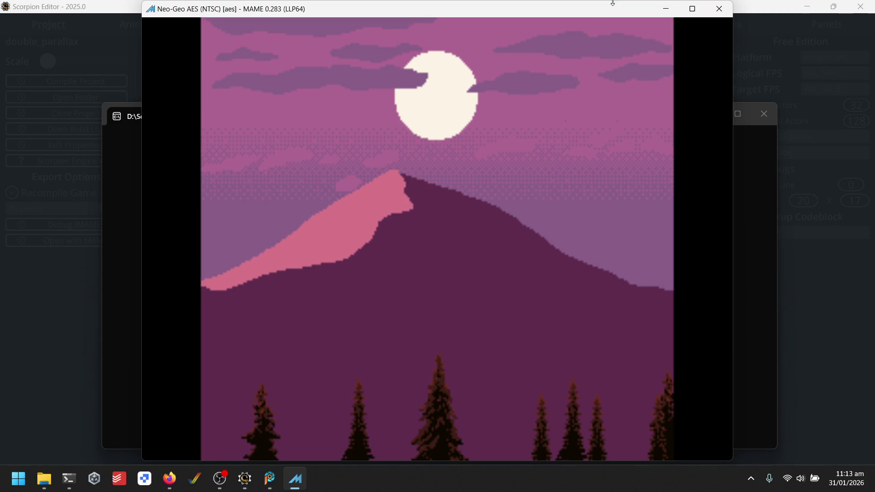
click(722, 9)
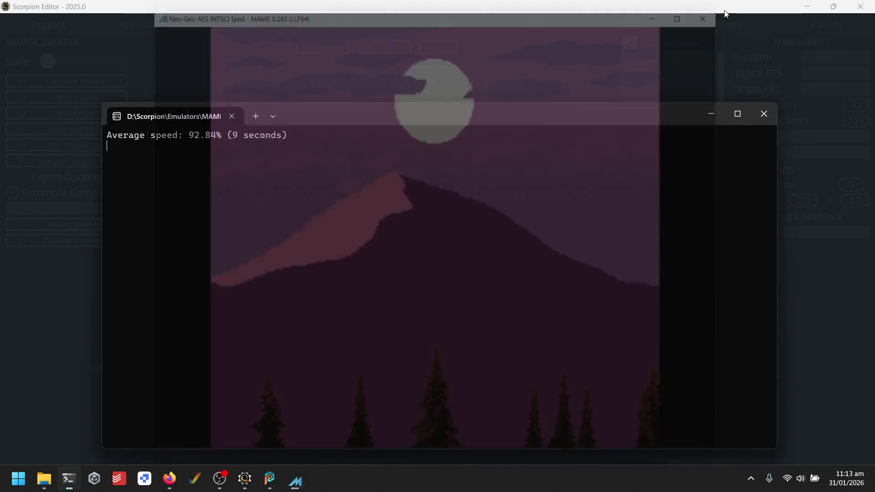
click(601, 279)
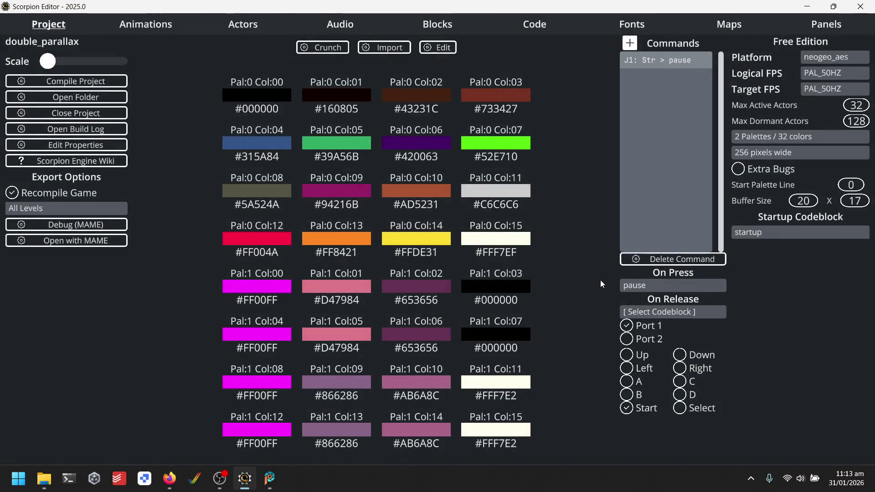
- Set the platform to Amiga AGA and build the project to run in WinUAE
click(837, 58)
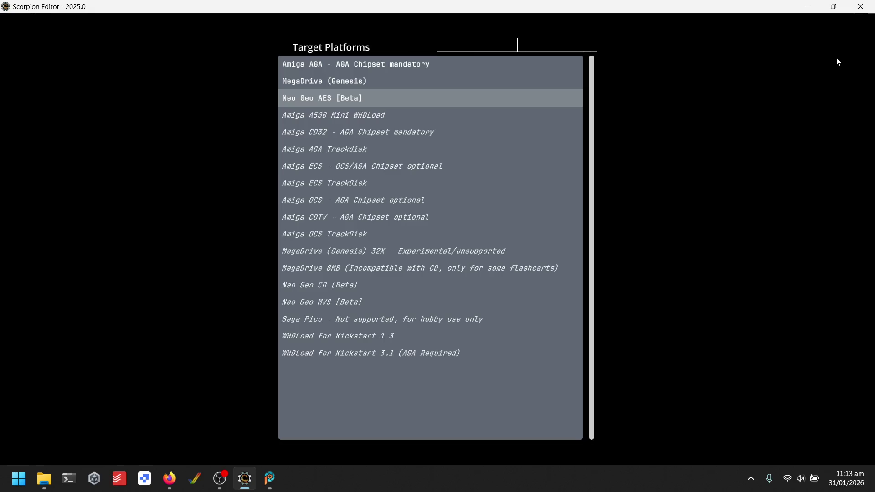
click(347, 62)
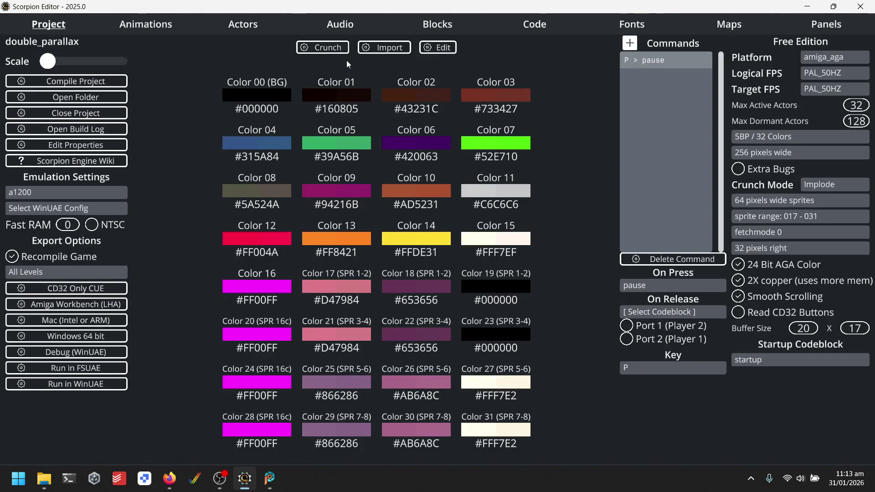
click(92, 384)
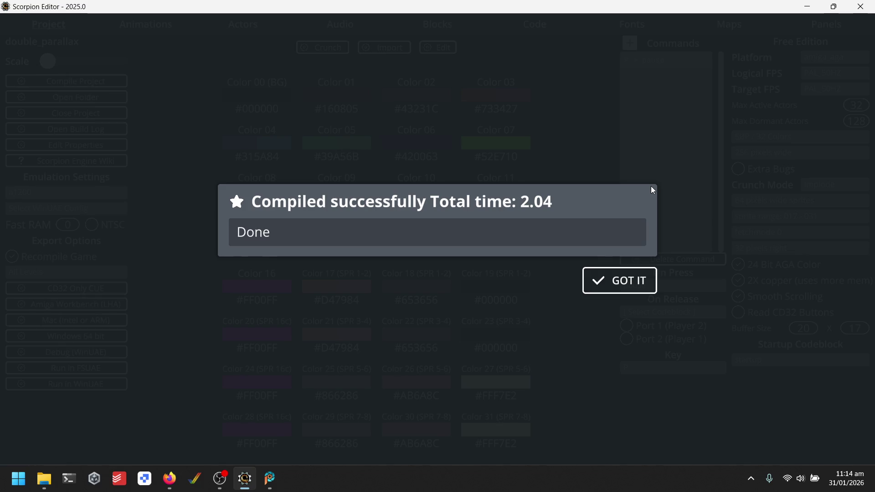
- Dismiss the 'Compiled successfully' message to return to the amiga_aga project settings
click(610, 281)
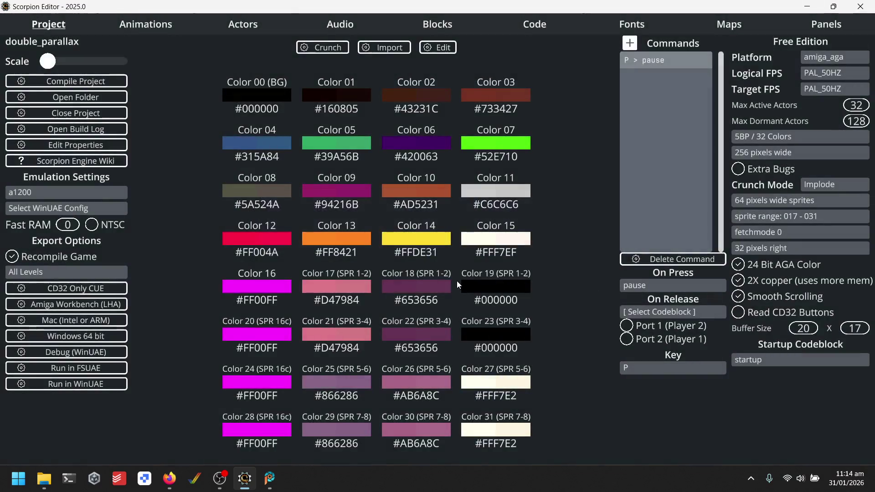